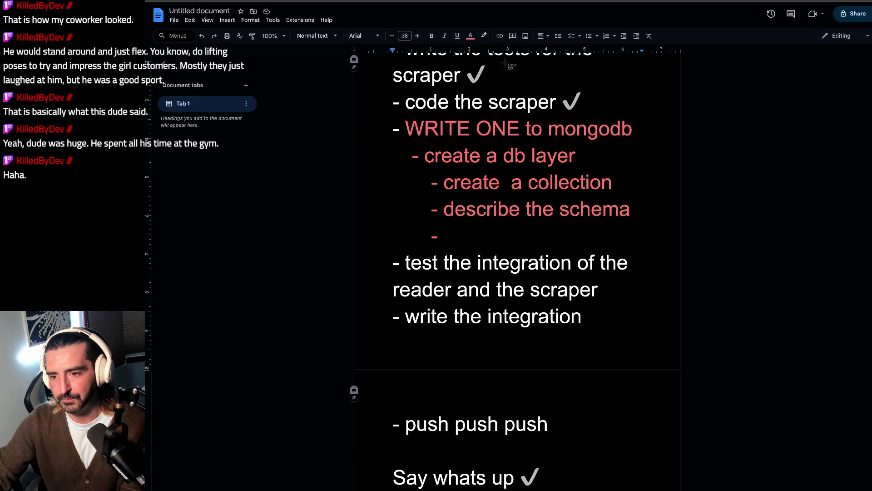
Step: Paste a screenshot of the MongoDB duplicate-entry explanation below the '- describe the schema' line
key("super+shift+4")
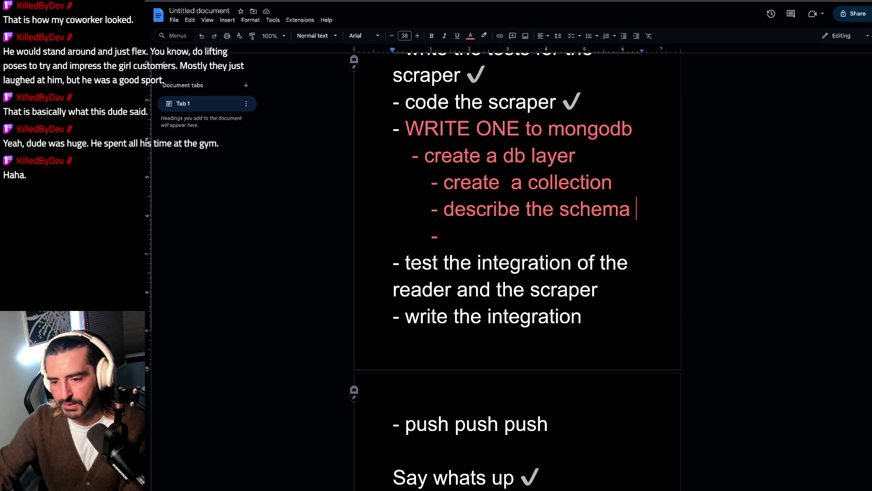
key("super+v")
scroll(550, 307, "down", 3)
key("super+shift+4")
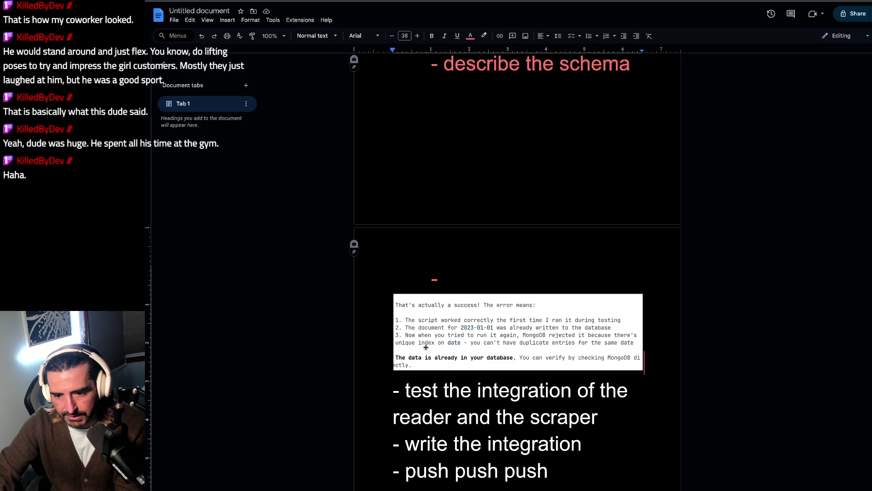
left_click(470, 350)
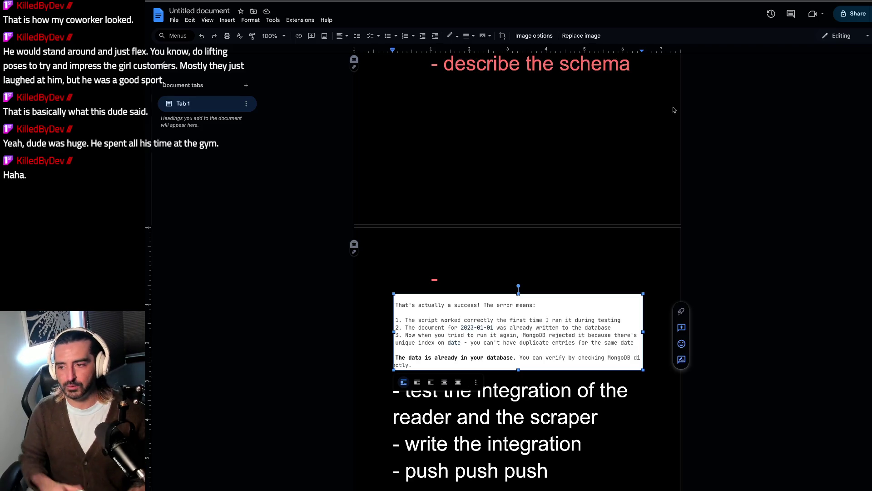
scroll(871, 174, "up", 5)
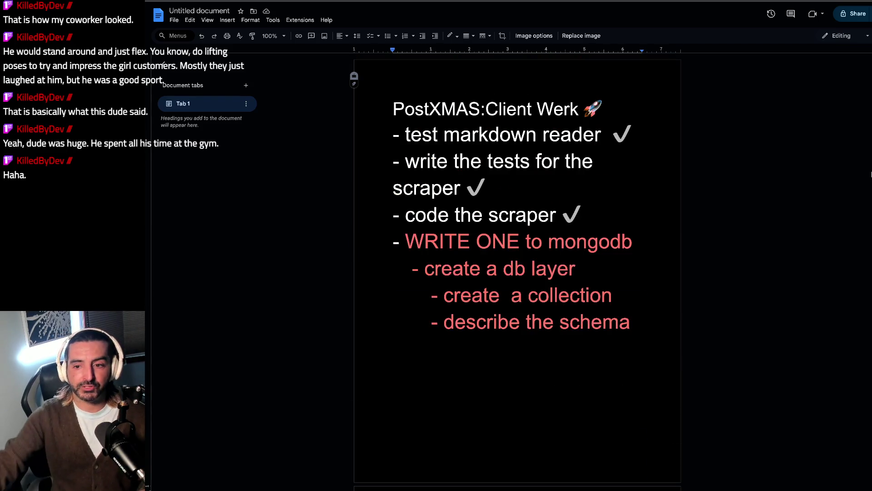
Step: Select the 'markdown reader ✓' checklist line, then switch to YouTube Studio's video list
left_click_drag(468, 128, 560, 258)
left_click(583, 224)
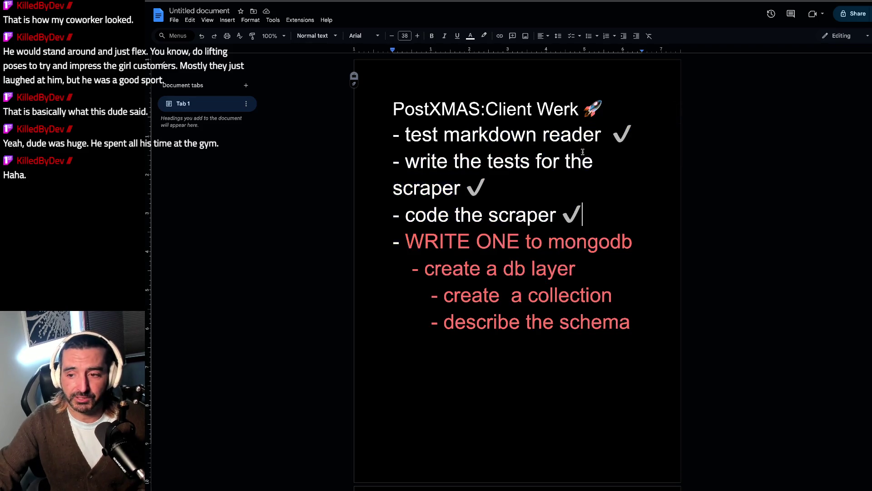
left_click(601, 155)
left_click_drag(624, 139, 439, 136)
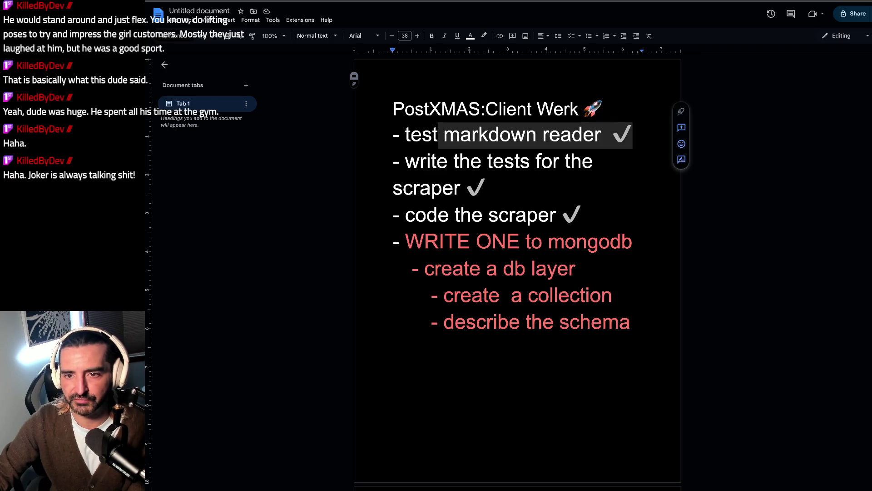
key("ctrl+Tab")
left_click(508, 132)
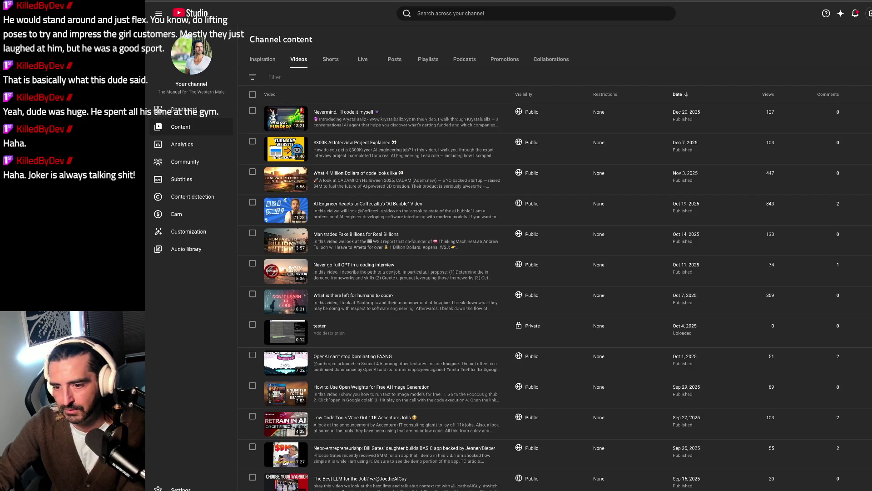
Step: Cycle past the channel home and music video tabs back to Docs, then start a new tab
key("ctrl+Tab")
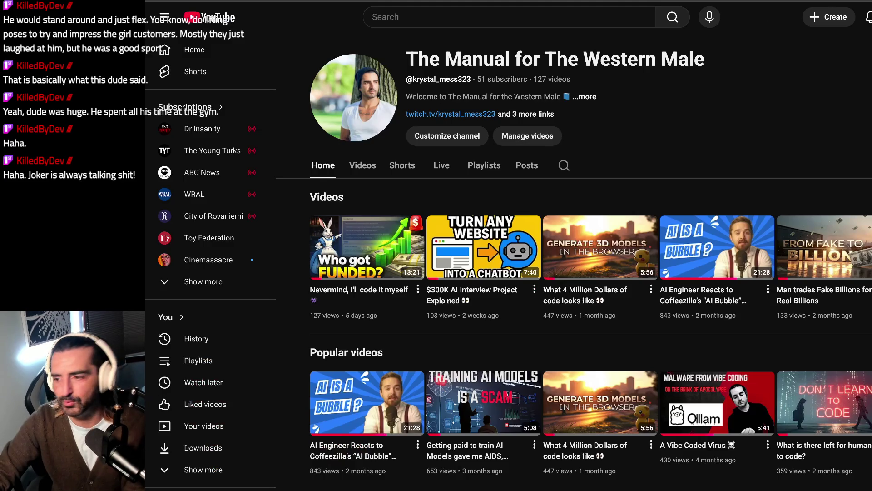
key("ctrl+Tab")
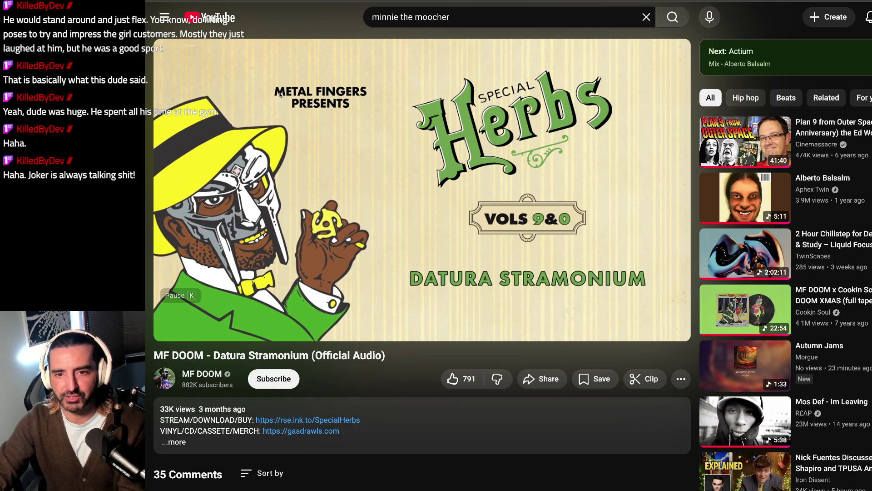
key("alt+Tab")
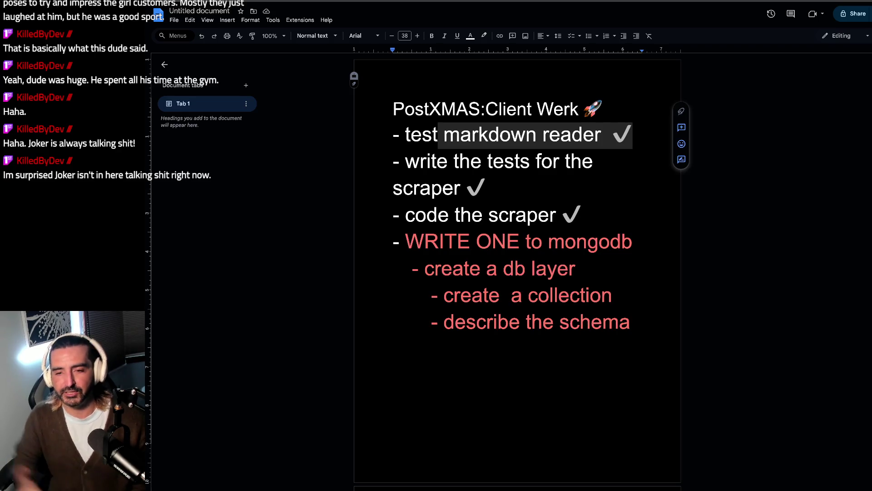
key("ctrl+t")
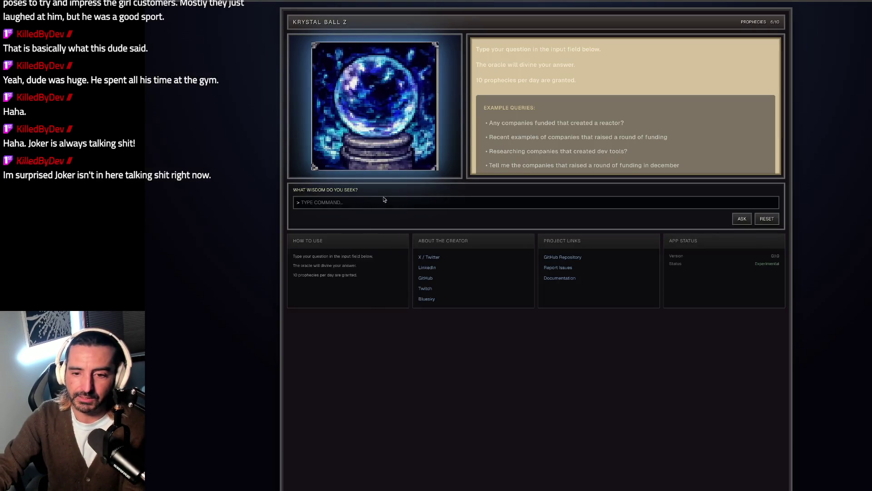
Step: Ask Krystal Ball Z who got funded last week and highlight the Kalshi funding sentences
left_click(377, 199)
type("WGH")
key("ctrl+a")
type("WHO GO")
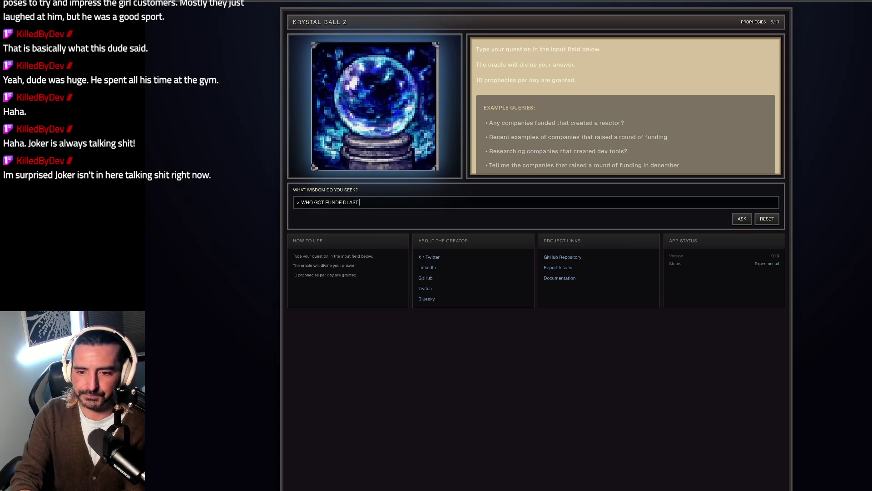
type("T WEEK")
key("Return")
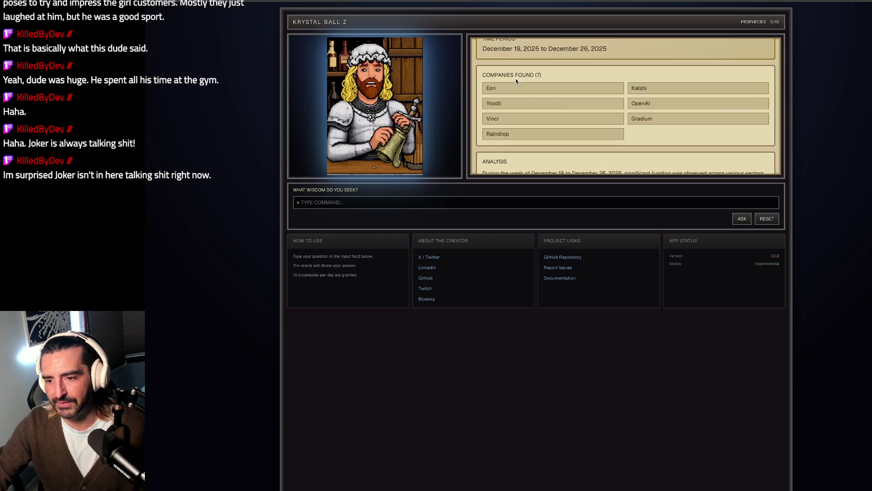
left_click_drag(516, 82, 520, 132)
scroll(557, 133, "down", 3)
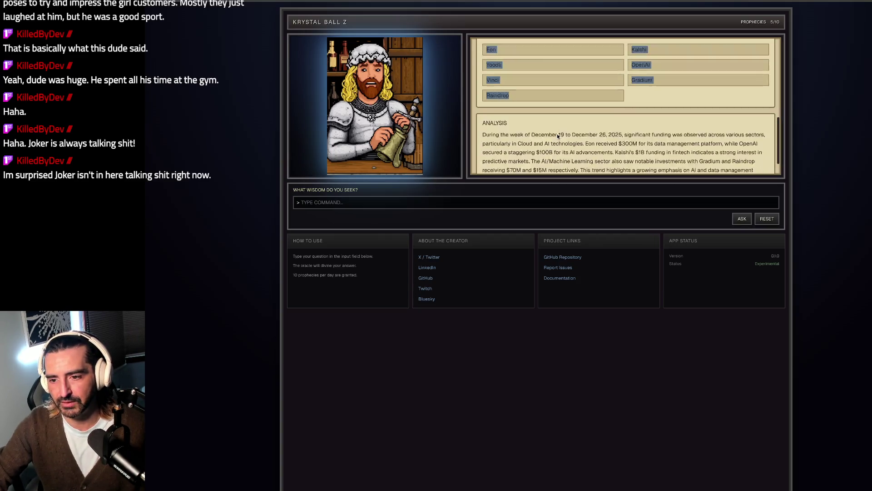
left_click_drag(515, 110, 522, 189)
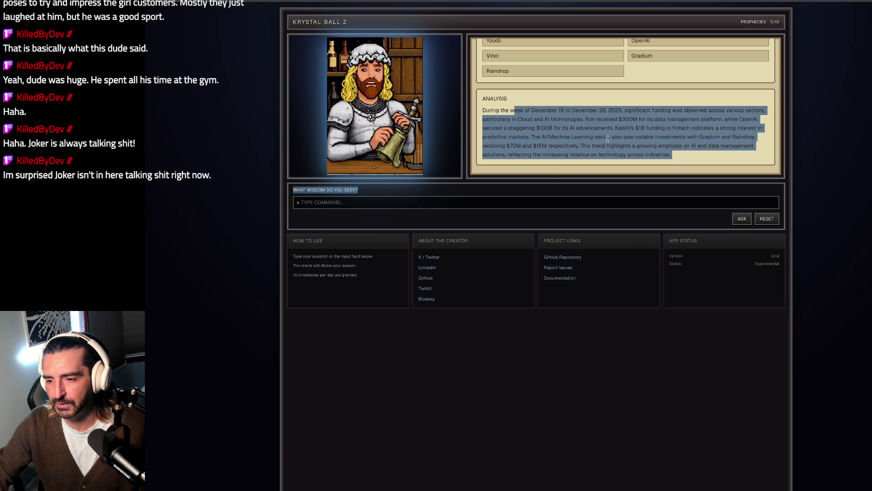
left_click(596, 116)
mouse_move(587, 121)
left_mouse_down()
mouse_move(590, 131)
mouse_move(614, 129)
mouse_move(610, 146)
left_mouse_up()
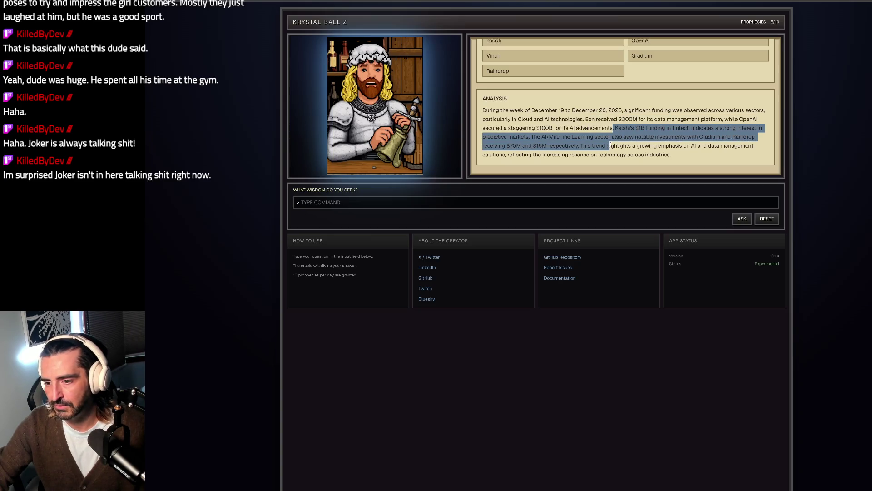
Step: Ask 'who is kalshi' and select the answer describing a regulated event prediction market
left_click(452, 203)
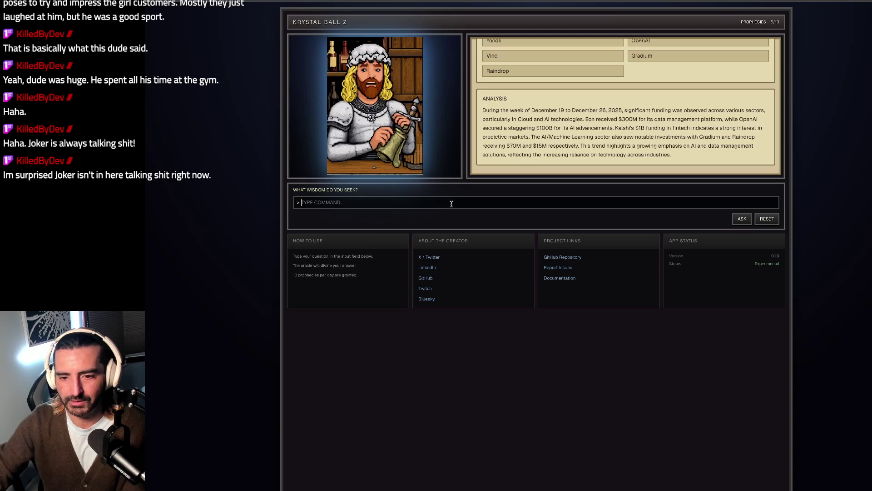
type("WHO alshi")
key("Return")
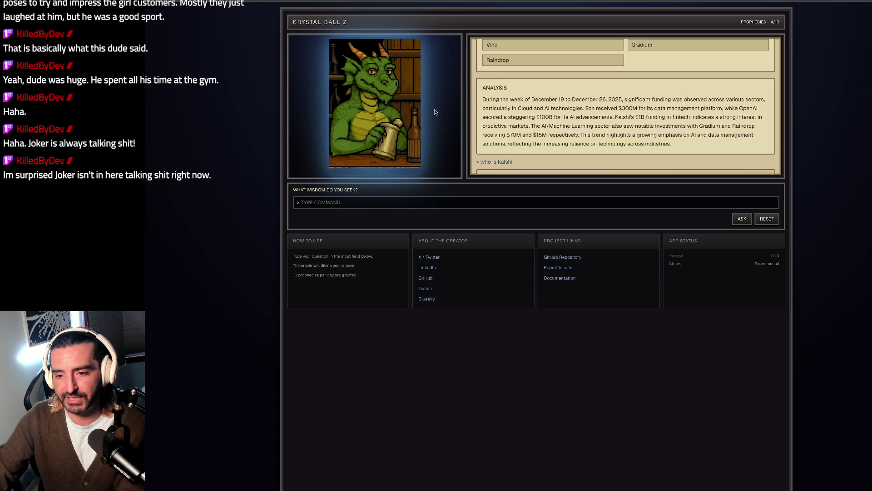
scroll(555, 114, "down", 2)
mouse_move(494, 146)
left_mouse_down()
mouse_move(519, 154)
mouse_move(607, 155)
left_mouse_up()
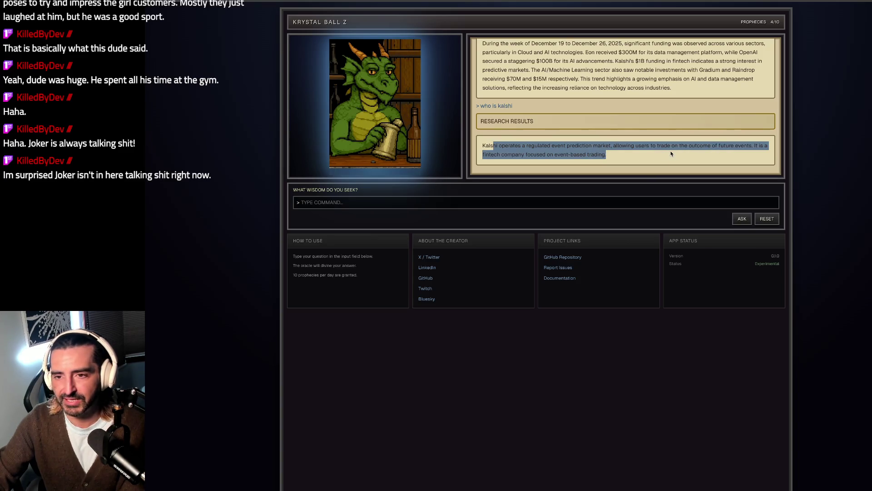
key("ctrl+t")
Step: Search for 'kalshi' and open the Kalshi website from the results
type("kalshi")
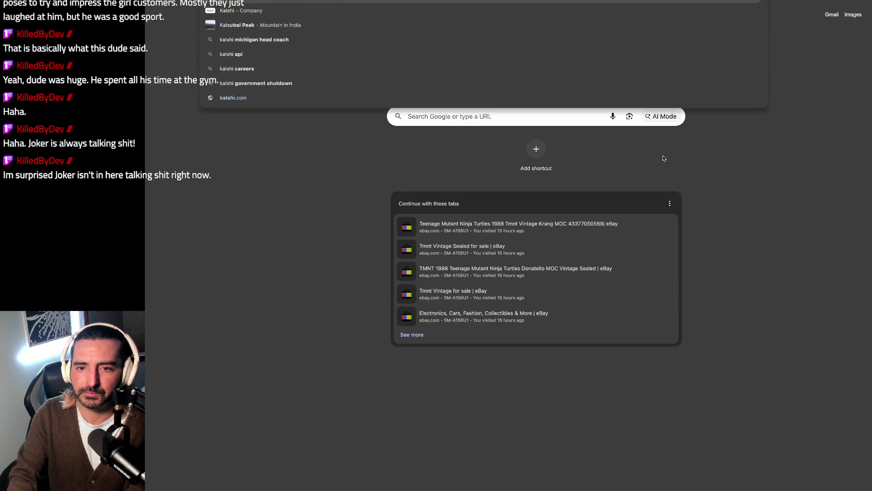
key("Return")
left_click(383, 142)
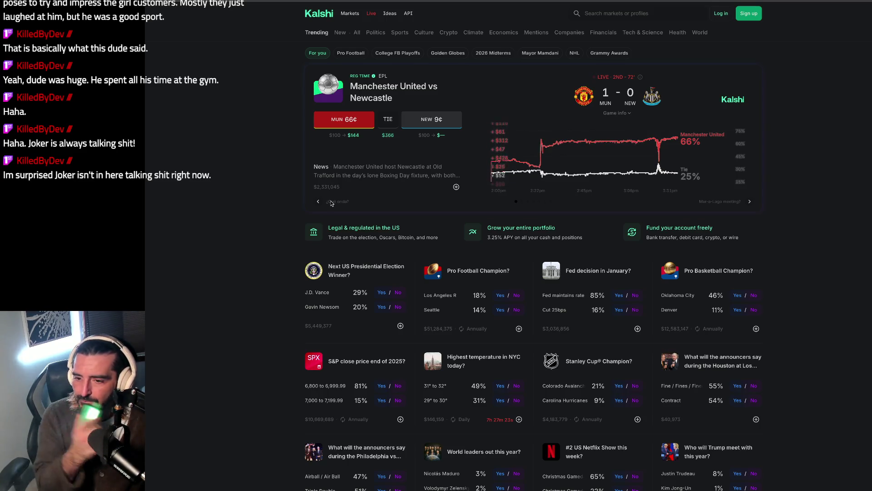
Step: Scroll to the Kalshi site footer and follow the LinkedIn link under Social
scroll(253, 301, "down", 1)
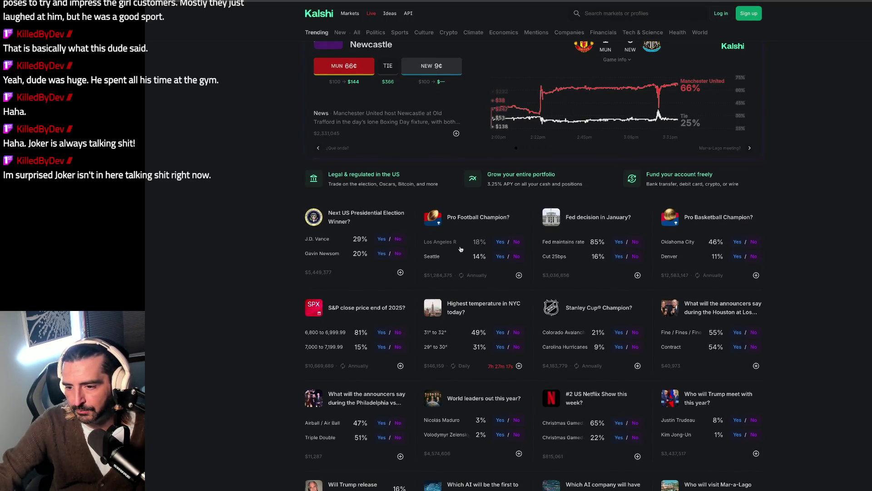
scroll(611, 227, "down", 2)
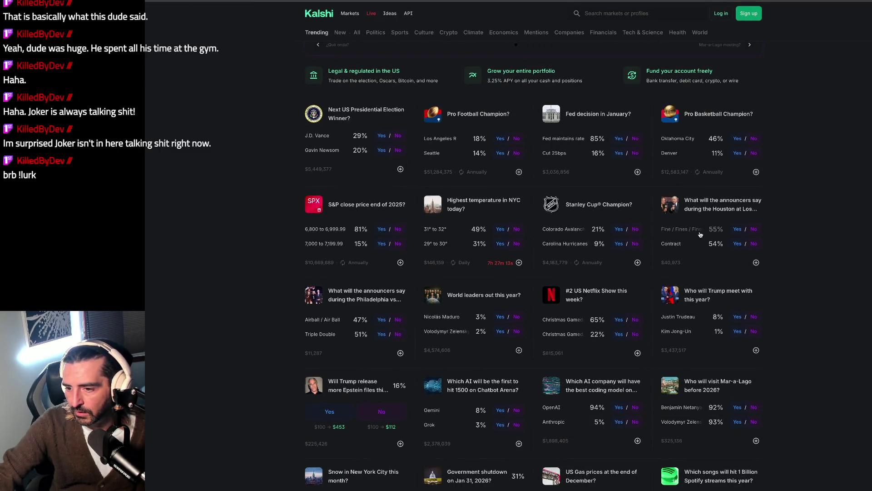
scroll(700, 234, "down", 2)
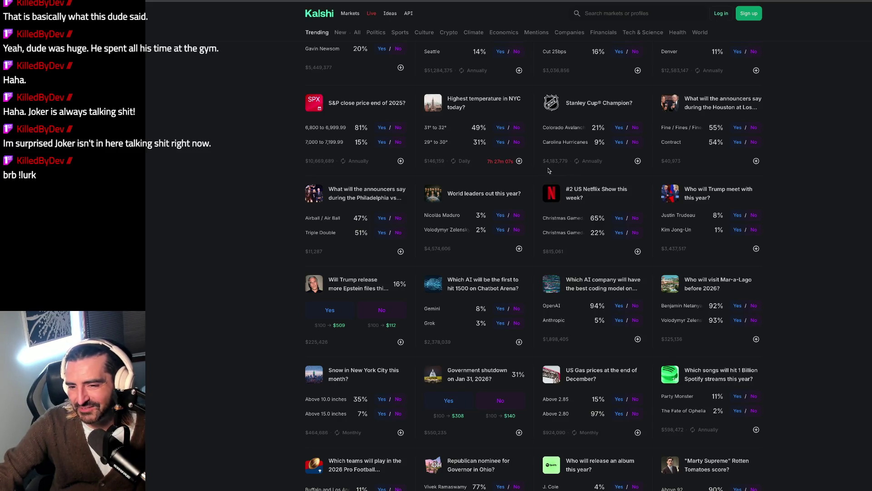
scroll(472, 228, "down", 2)
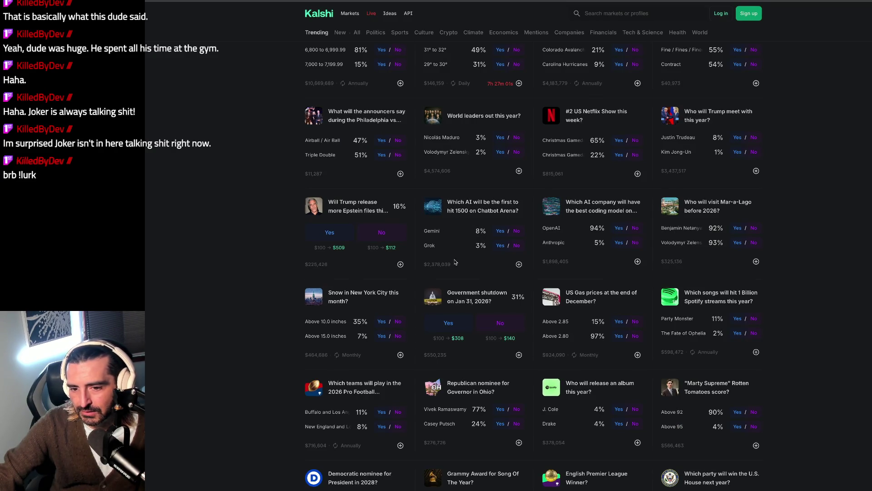
scroll(455, 262, "down", 3)
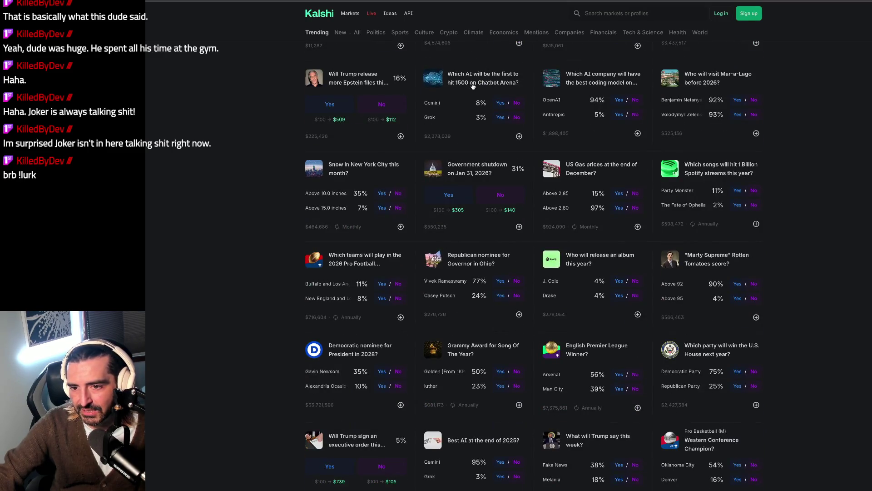
scroll(482, 83, "down", 1)
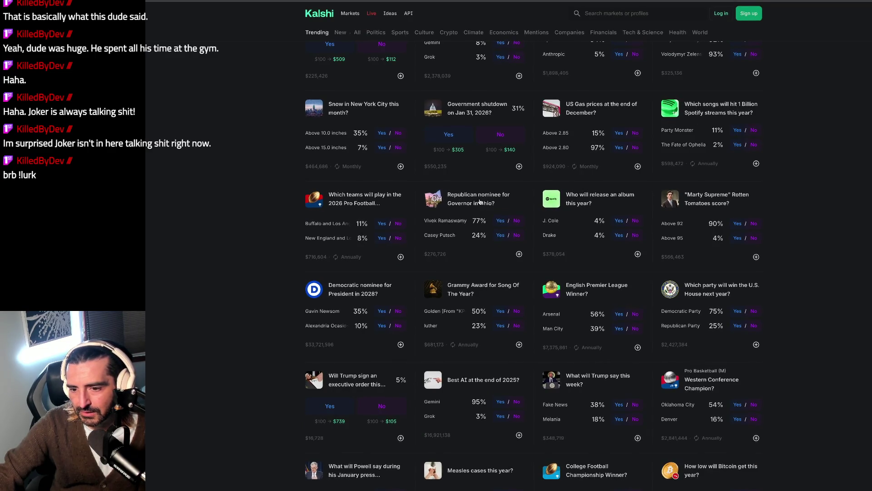
scroll(373, 262, "down", 3)
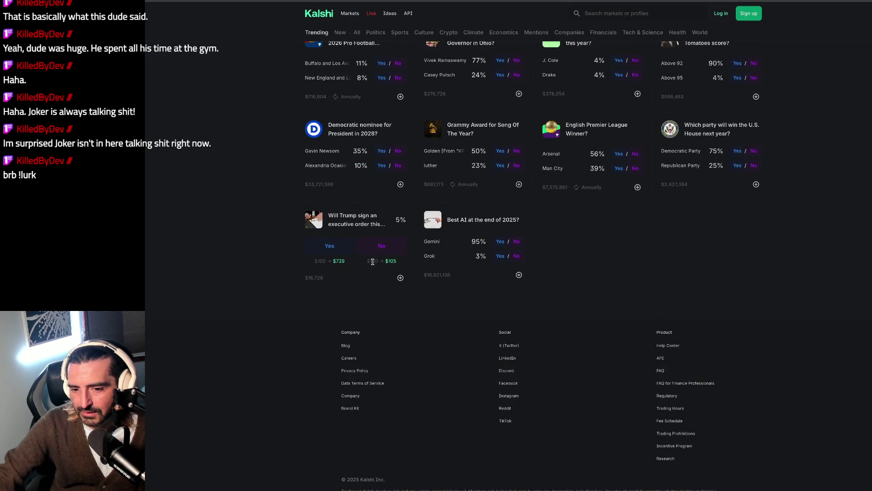
scroll(373, 262, "down", 15)
scroll(373, 264, "down", 5)
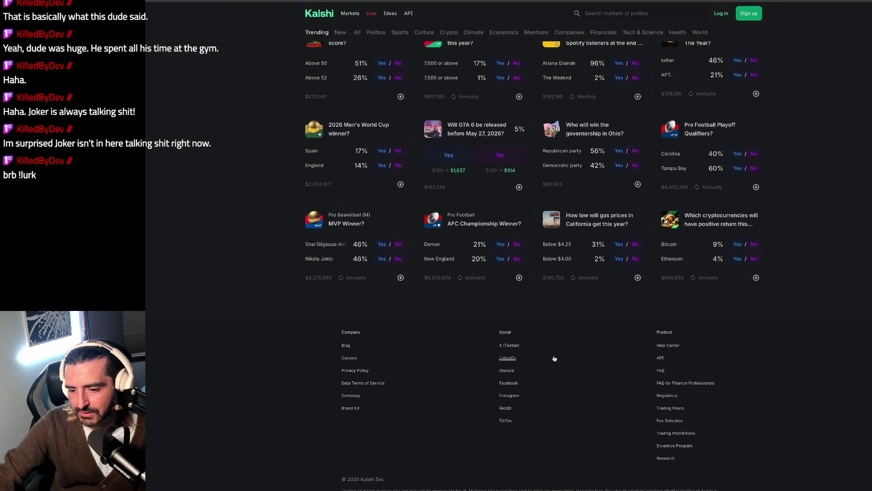
left_click(537, 359)
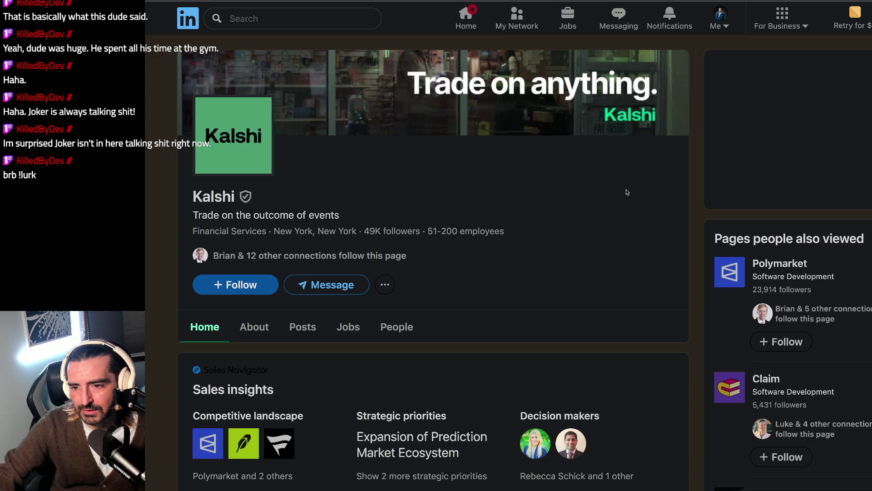
Step: Browse Kalshi's LinkedIn company page, then return to the PostXMAS checklist in Docs
scroll(627, 192, "down", 10)
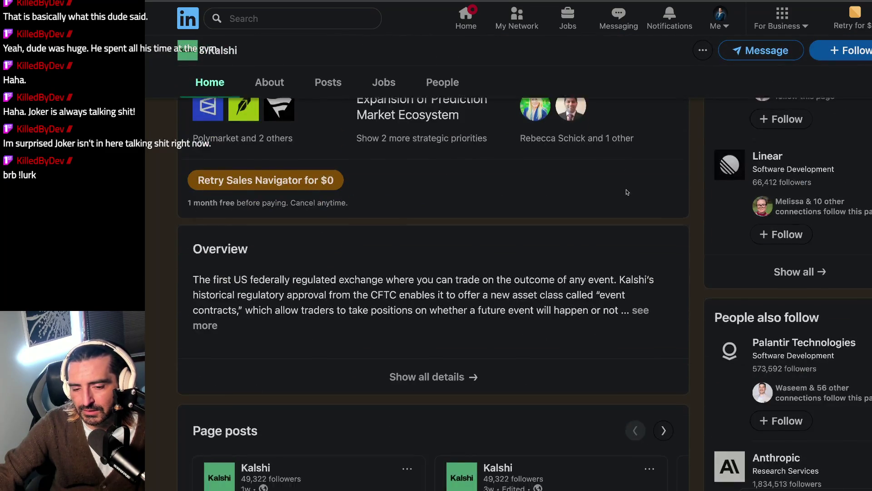
scroll(627, 192, "down", 5)
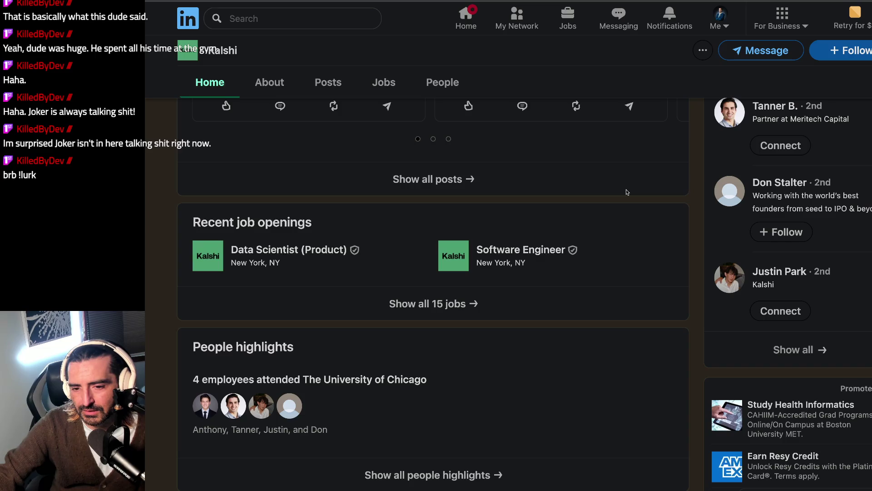
scroll(627, 192, "down", 1)
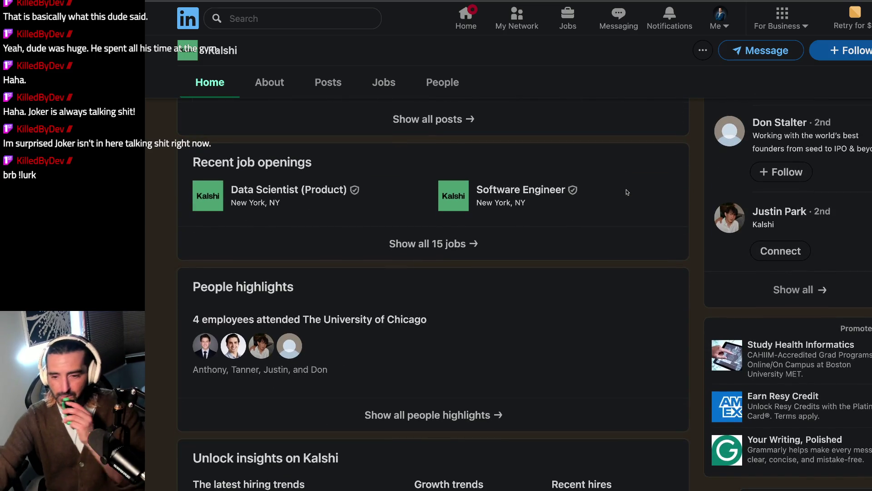
scroll(626, 192, "up", 1)
scroll(629, 186, "up", 2)
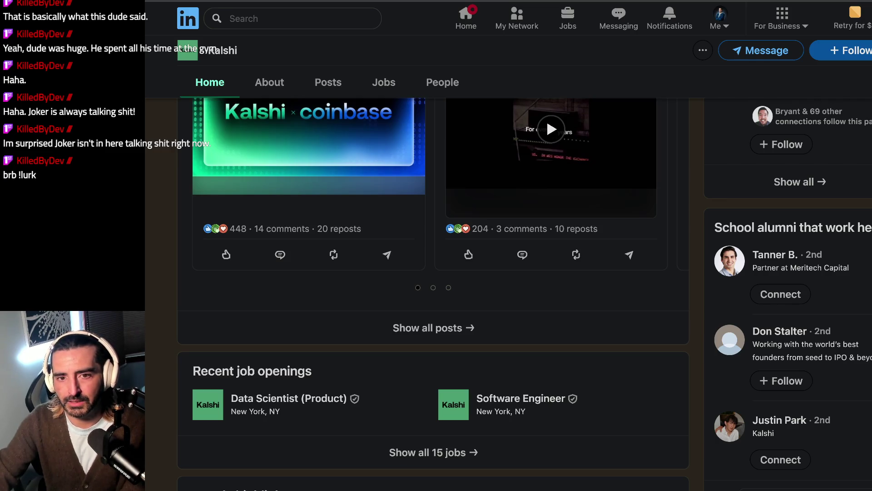
key("alt+Tab")
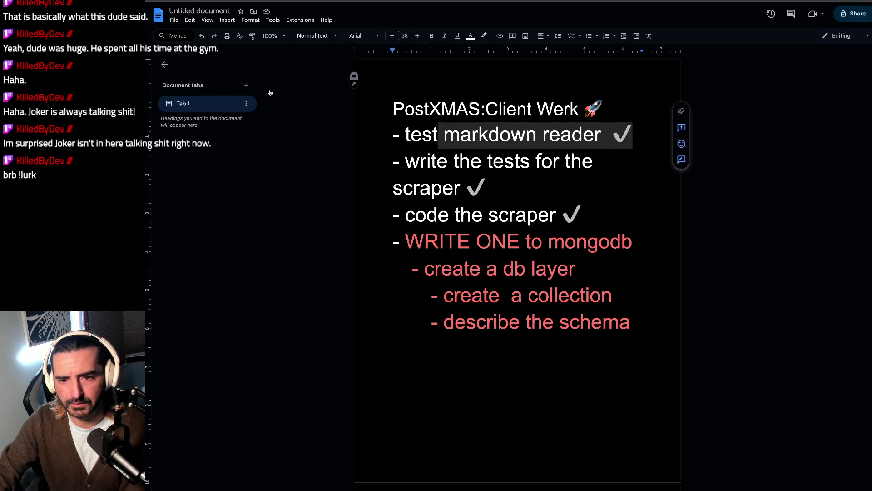
Step: Copy the existing ✓ check mark from the 'code the scraper' line
left_click(351, 13)
left_click(519, 242)
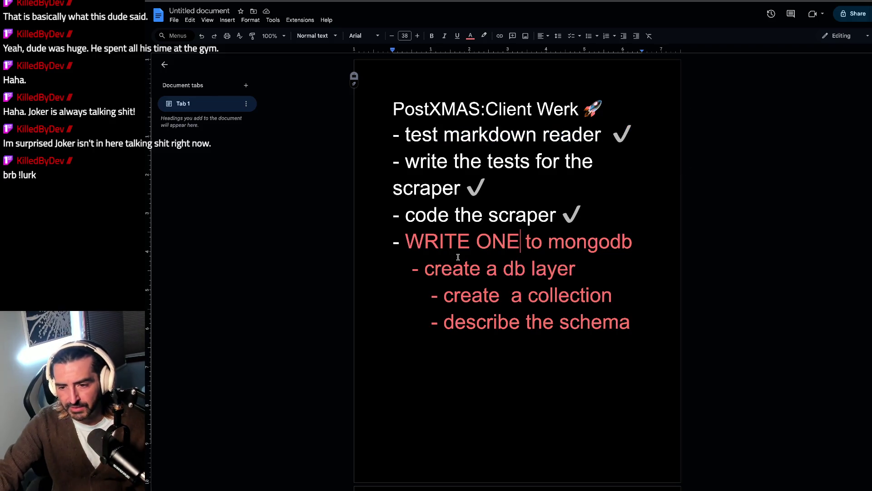
left_click_drag(424, 241, 476, 322)
left_click(584, 208)
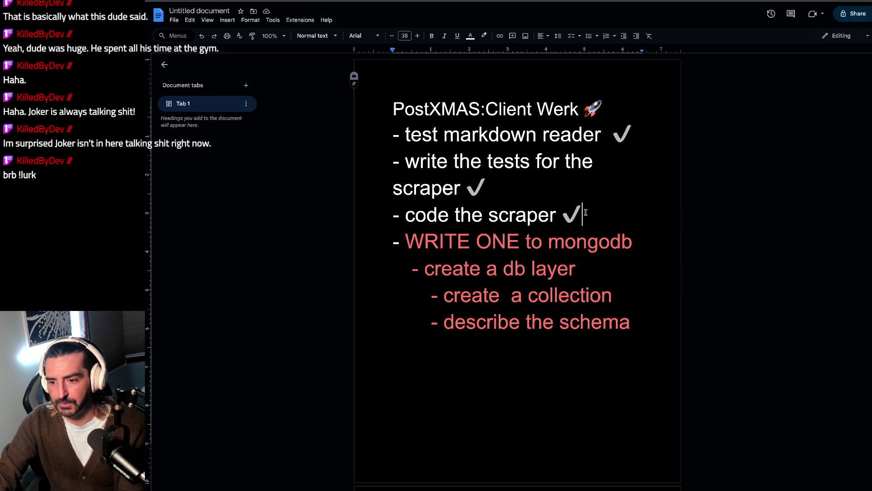
double_click(585, 207)
Step: Paste check marks after 'mongodb', 'create a db layer', 'create a collection' and 'describe the schema'
left_click(654, 235)
type("✓")
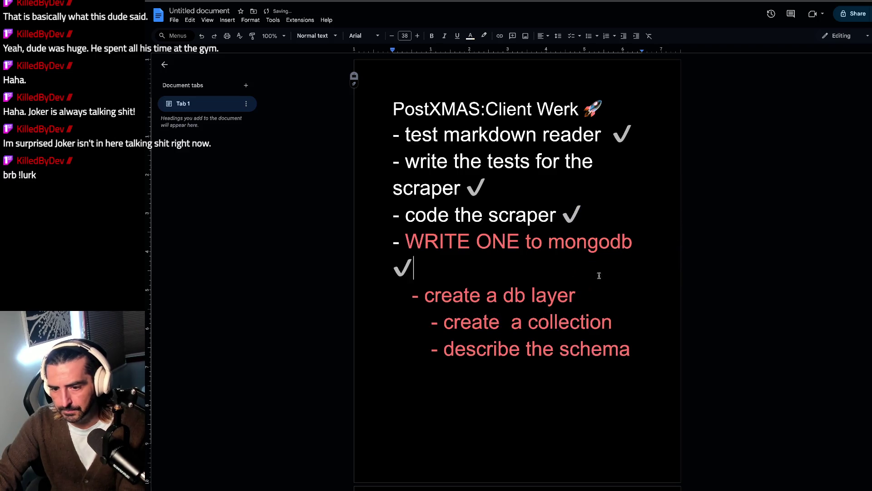
left_click(602, 291)
type("✓")
left_click(627, 327)
type("✓")
left_click(645, 347)
type("✓")
scroll(613, 369, "down", 5)
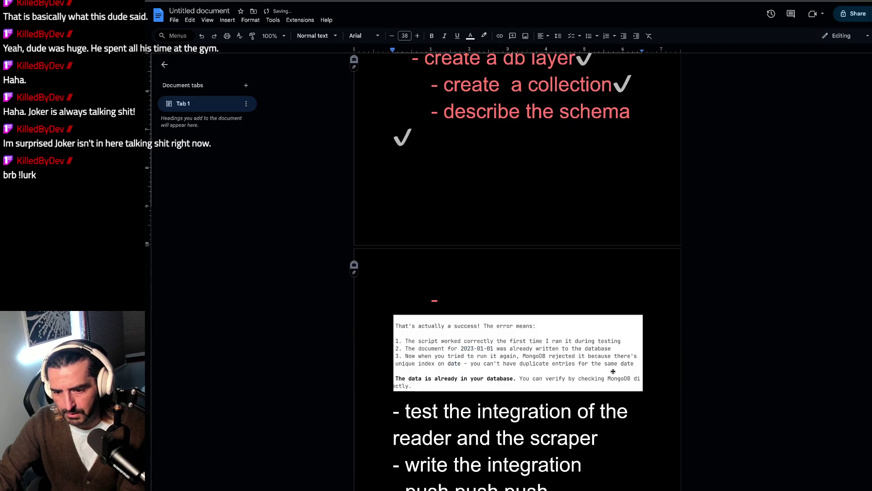
scroll(540, 389, "up", 2)
scroll(541, 388, "up", 2)
mouse_move(473, 330)
left_mouse_down()
mouse_move(399, 182)
mouse_move(352, 150)
left_mouse_up()
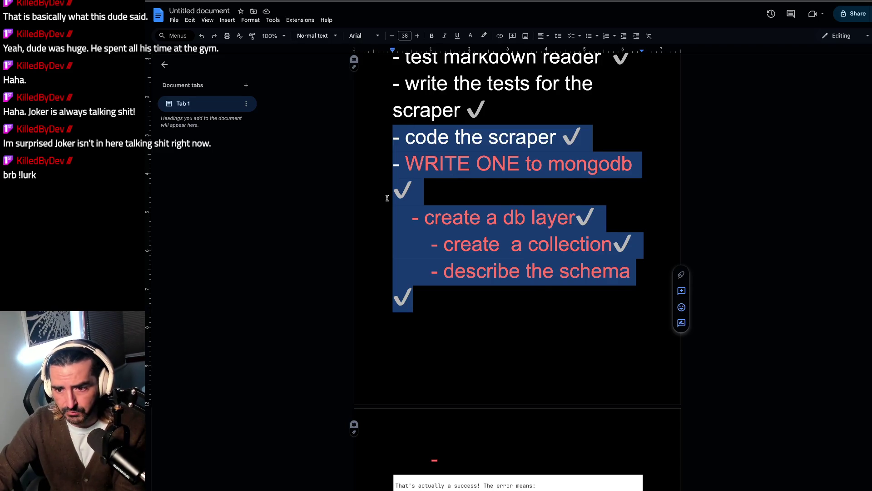
Step: Select the WRITE ONE block through its last check mark and make its text white
left_click(398, 177)
left_click_drag(434, 315, 385, 161)
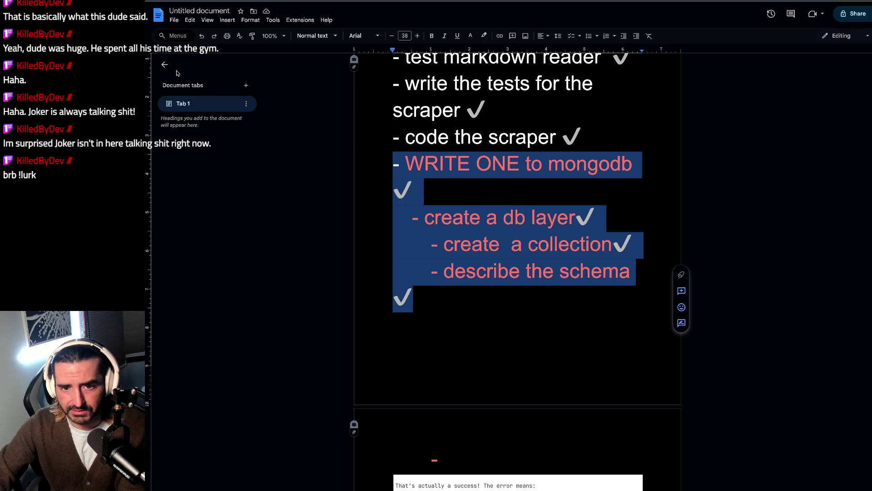
left_click(165, 64)
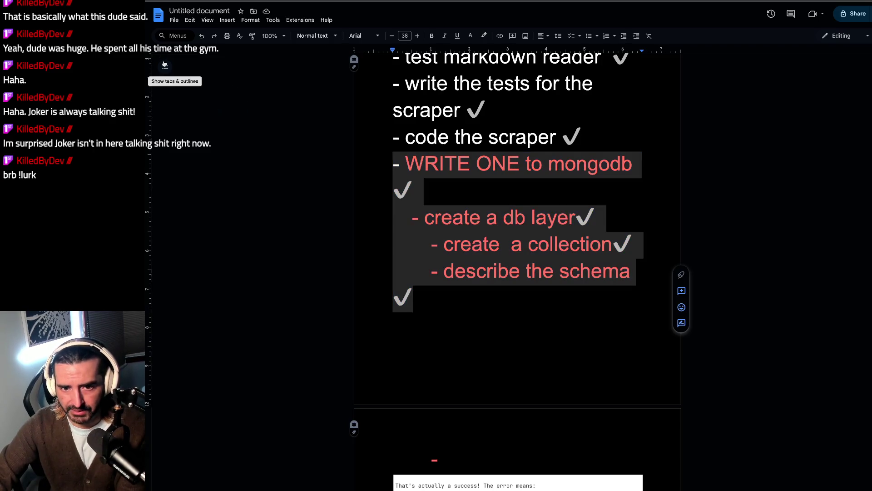
left_click(164, 64)
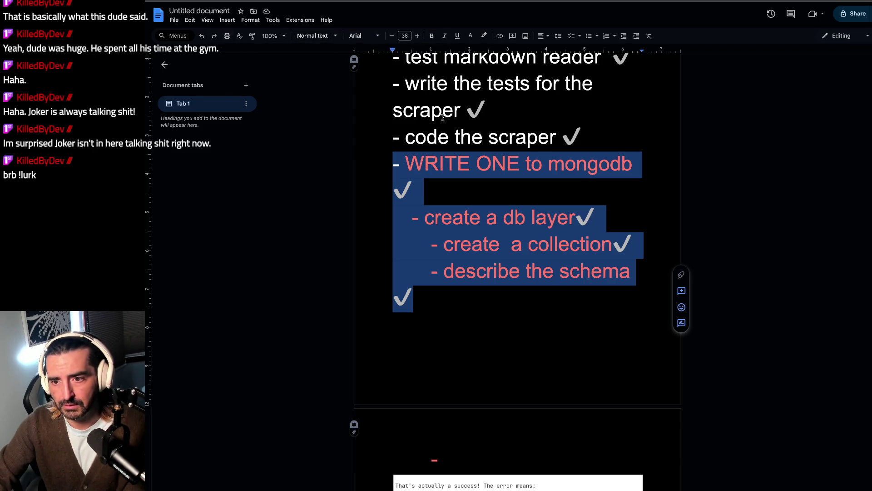
left_click(471, 36)
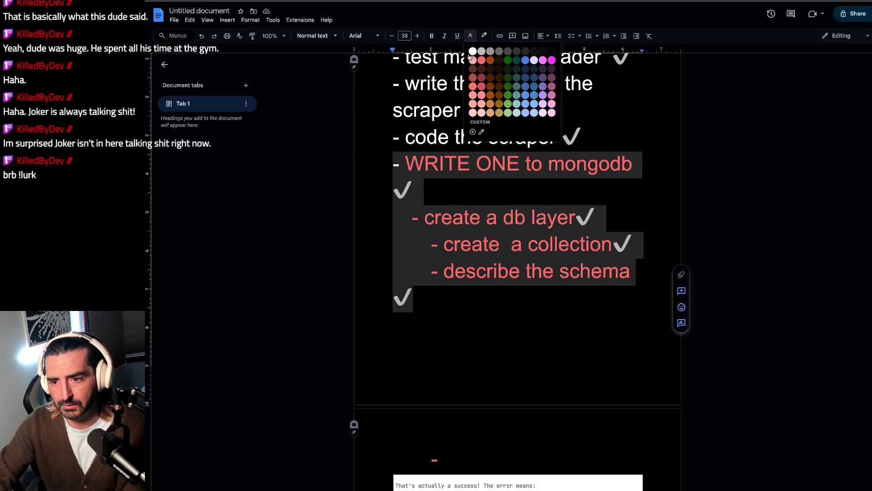
left_click(473, 51)
left_click(459, 171)
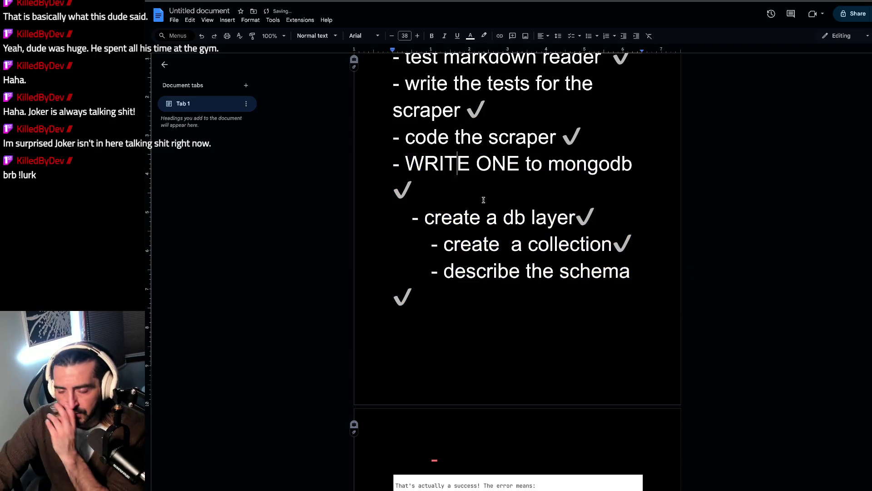
Step: Reselect the checklist text and place the caret in the remaining tasks further down
scroll(459, 168, "up", 2)
left_click(450, 136)
mouse_move(450, 135)
left_mouse_down()
mouse_move(473, 238)
mouse_move(429, 254)
mouse_move(430, 278)
left_mouse_up()
scroll(473, 246, "down", 8)
left_click(509, 302)
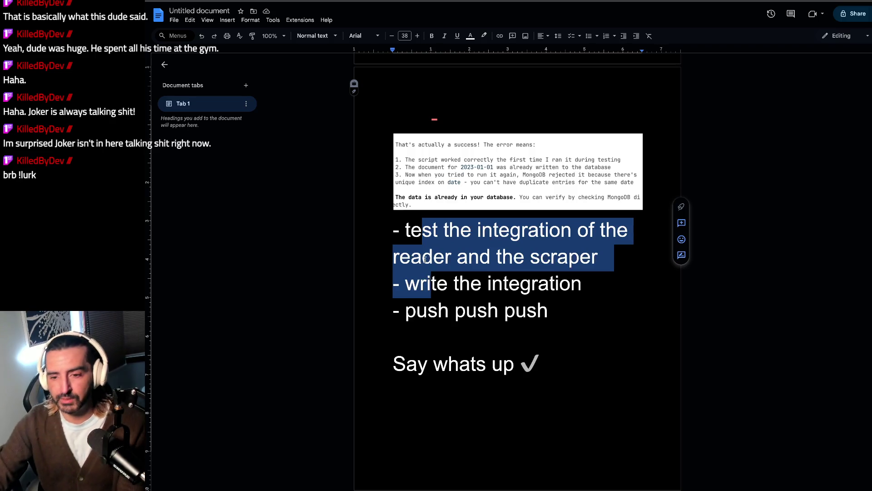
Step: Insert a new '- writeTen' task above the test integration task
key("Left")
key("Left")
key("Left")
key("Return")
key("Up")
type("- wrot")
key("BackSpace")
key("BackSpace")
type("ite T")
key("BackSpace")
key("BackSpace")
type("Ten")
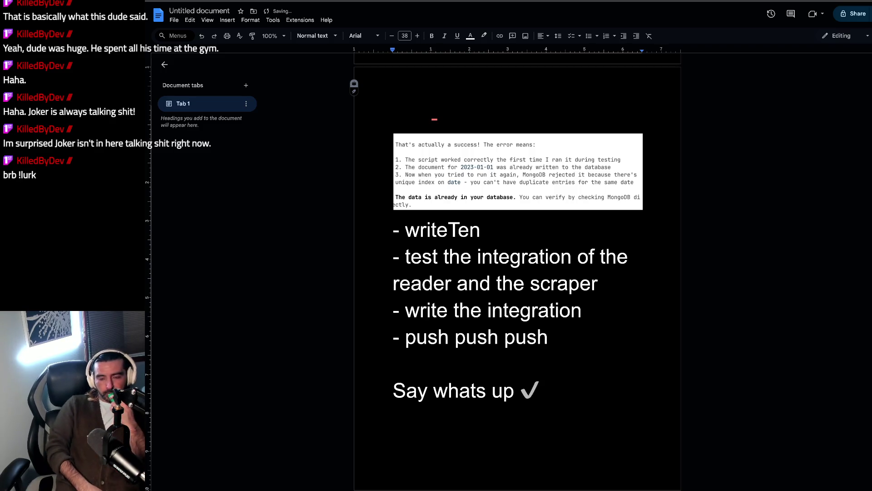
Step: Add an indented 'make sure to use:' subtask under writeTen
key("Return")
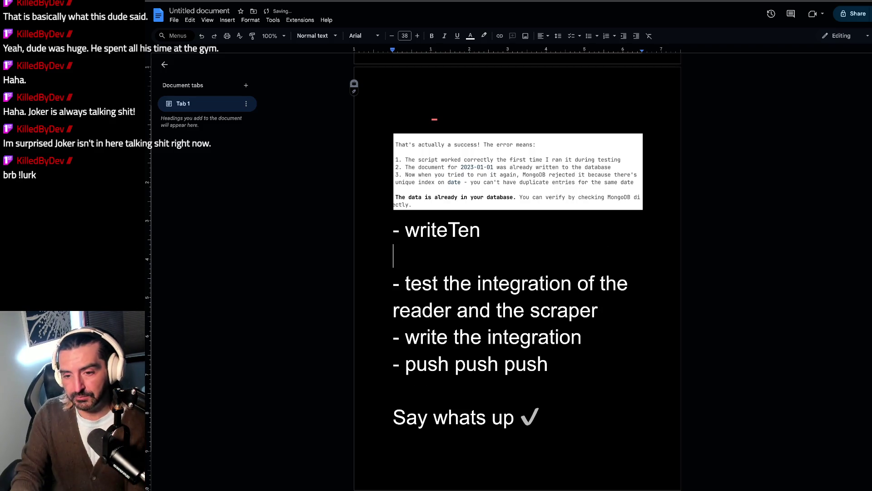
key("Tab")
type("- make u")
key("BackSpace")
type("sure to ")
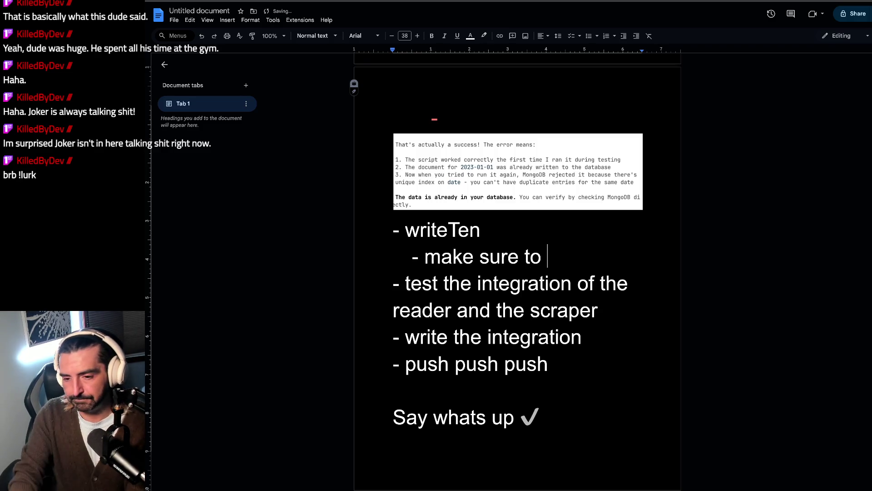
type("use all th")
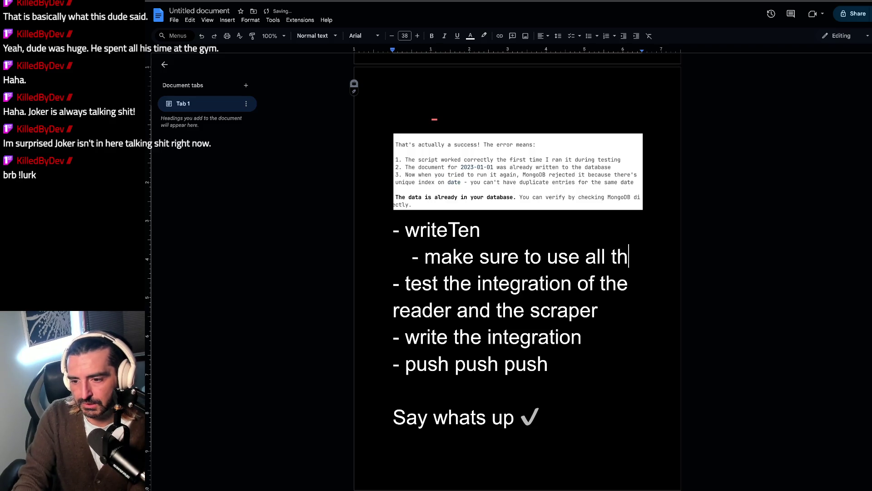
key("BackSpace")
key("BackSpace")
key("BackSpace")
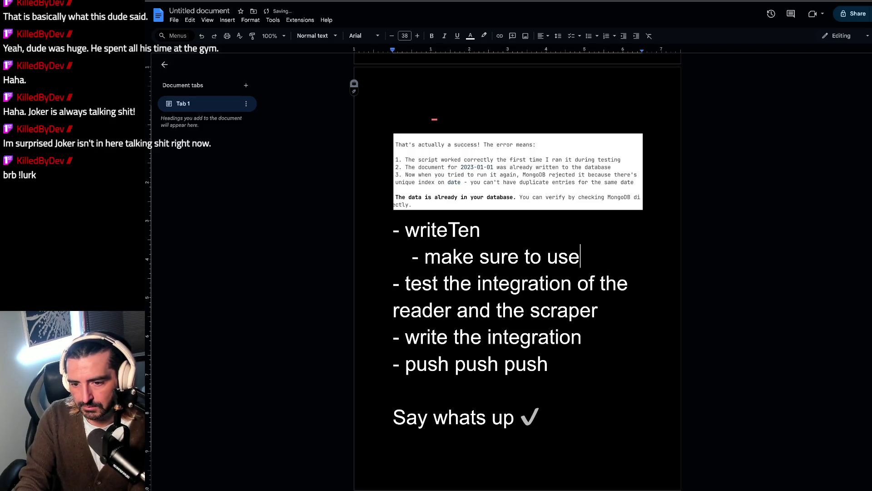
key("Return")
key("BackSpace")
type(":")
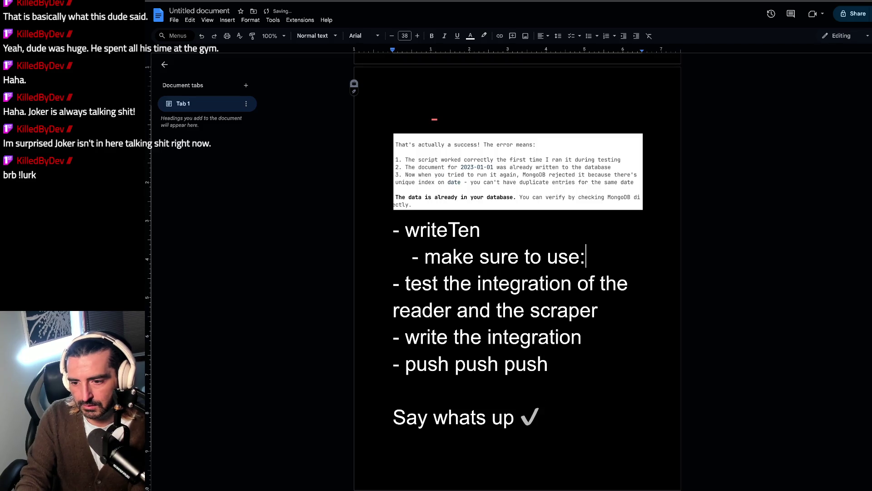
Step: List sub-items to markdown-read the first ten urls and 'use ingestion.ts'
key("Return")
type("- ")
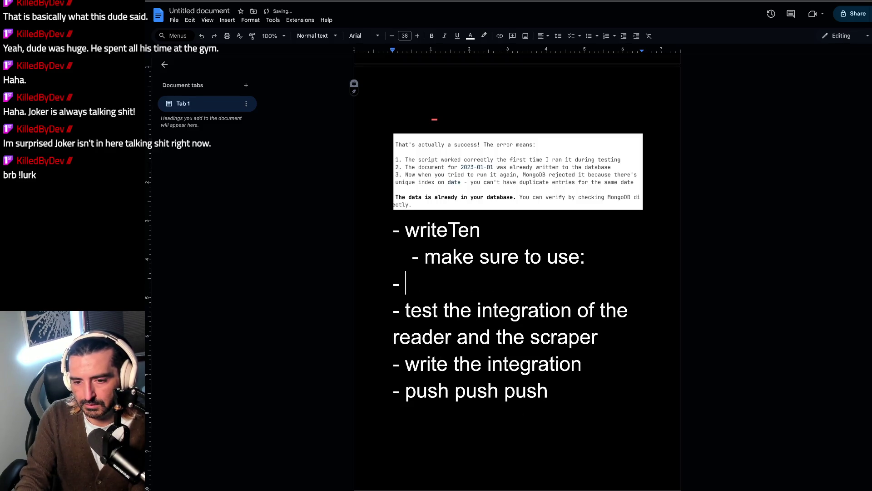
type("markdown read")
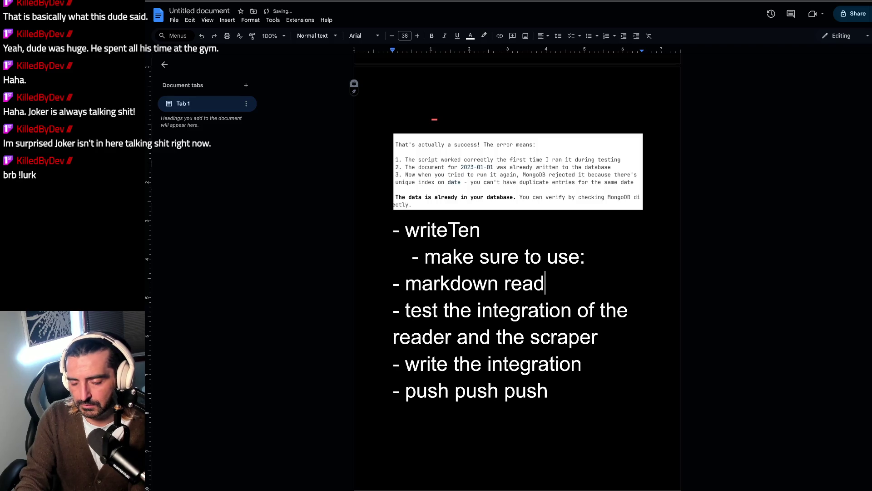
type("er tor rea")
key("BackSpace")
key("BackSpace")
key("BackSpace")
type("read in first ten urls")
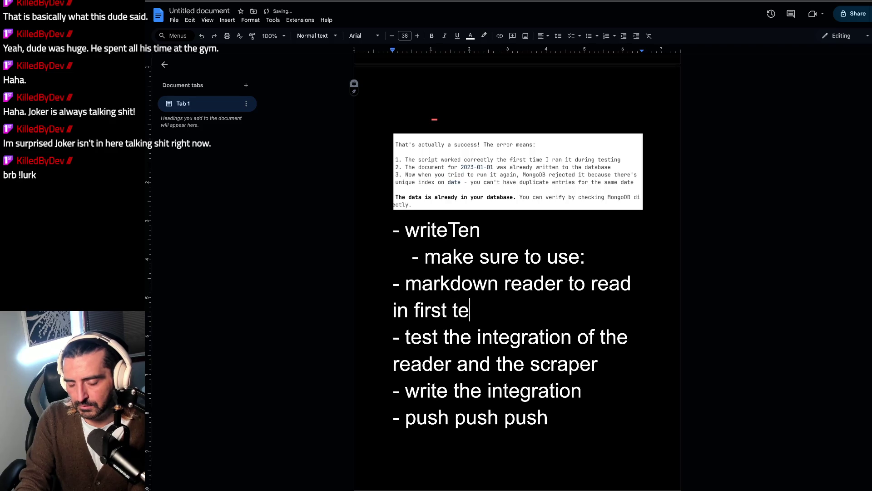
key("Return")
type("-")
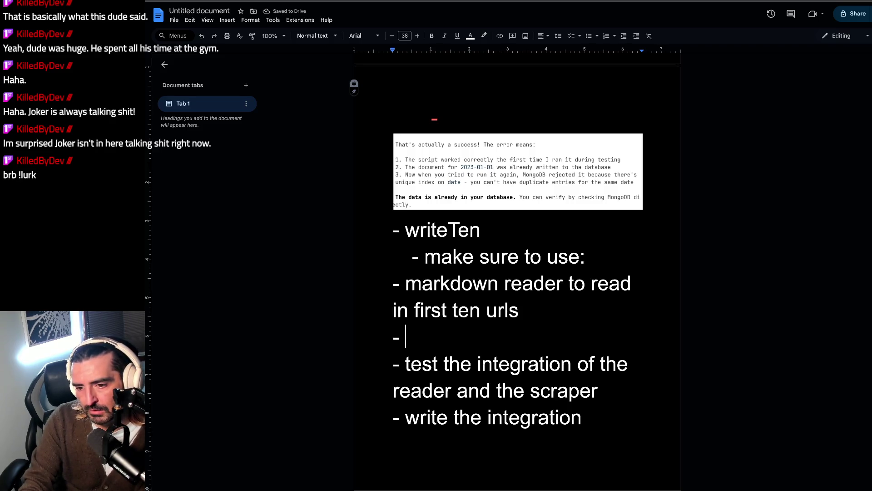
type("use")
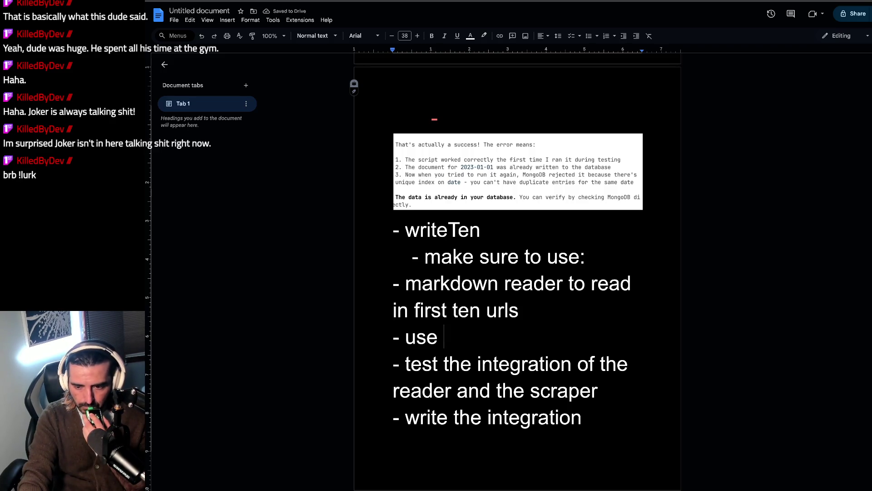
type("in")
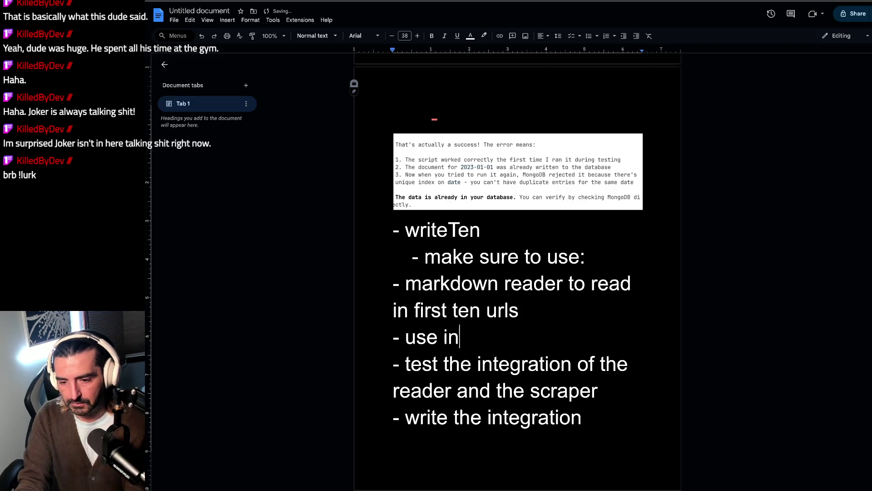
type("gestion.ts")
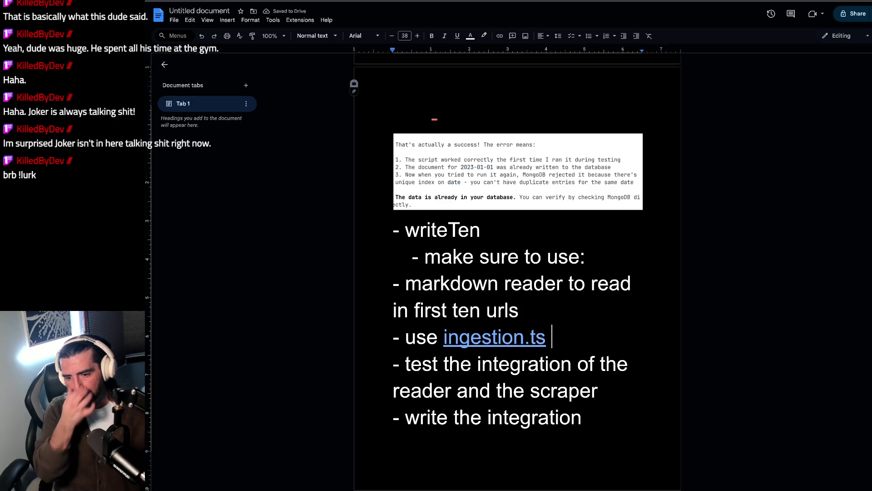
Step: Color the whole writeTen line red
triple_click(476, 233)
left_click(470, 37)
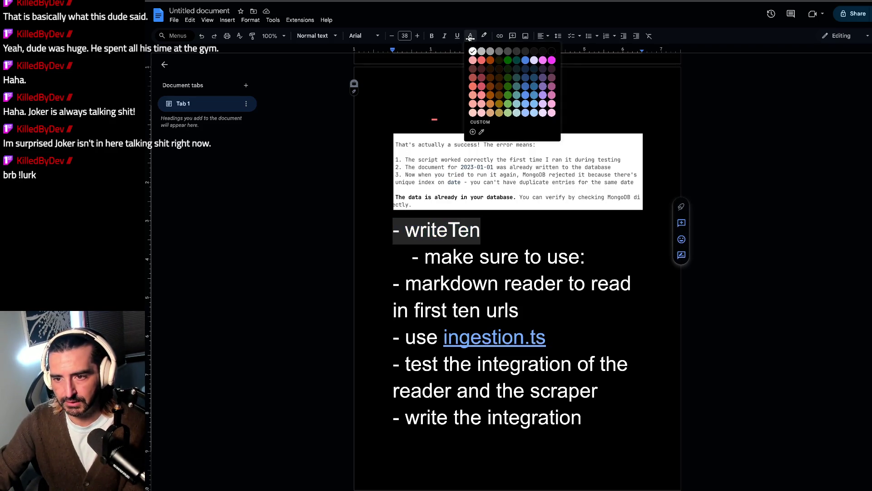
left_click(482, 61)
left_click(447, 270)
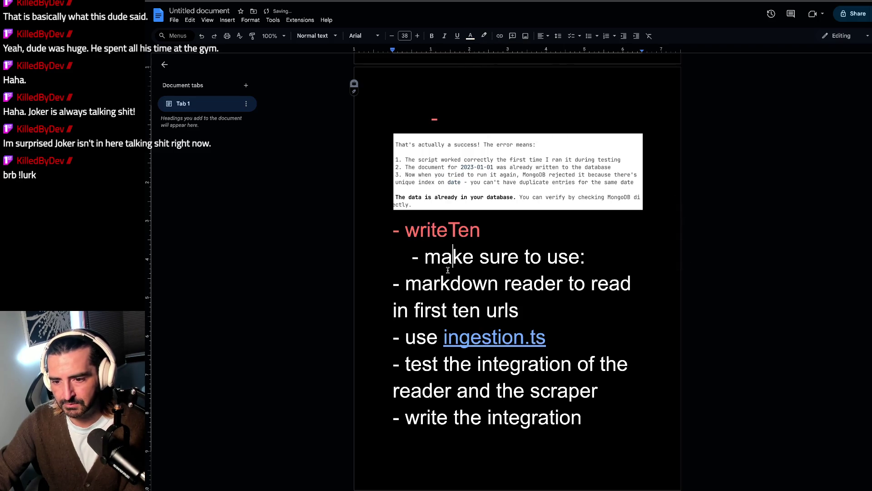
scroll(448, 270, "up", 3)
scroll(454, 268, "down", 2)
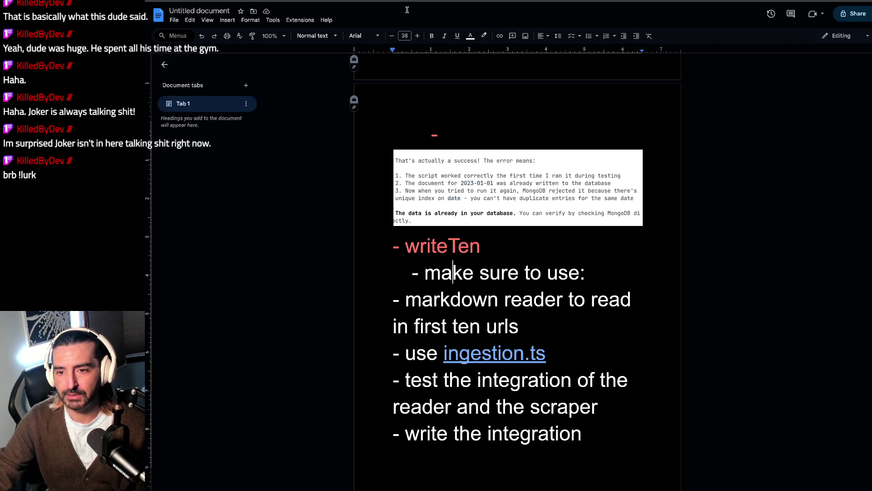
scroll(466, 287, "up", 6)
scroll(466, 287, "up", 3)
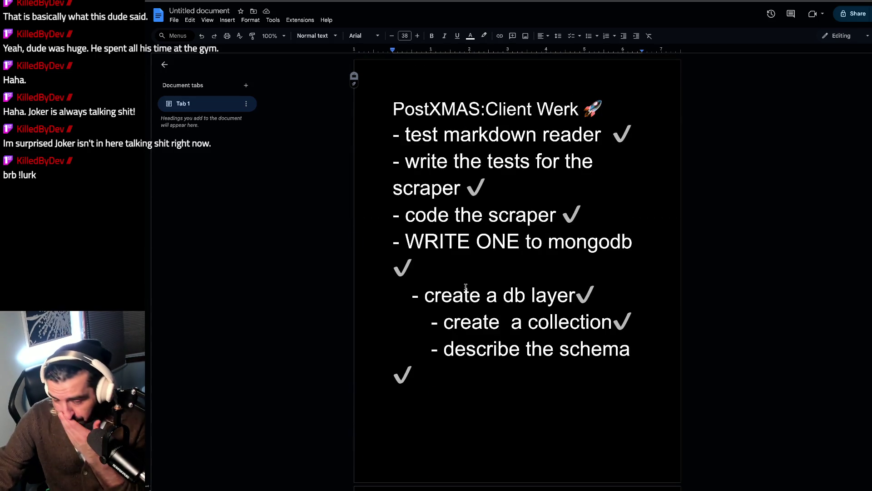
scroll(466, 287, "down", 10)
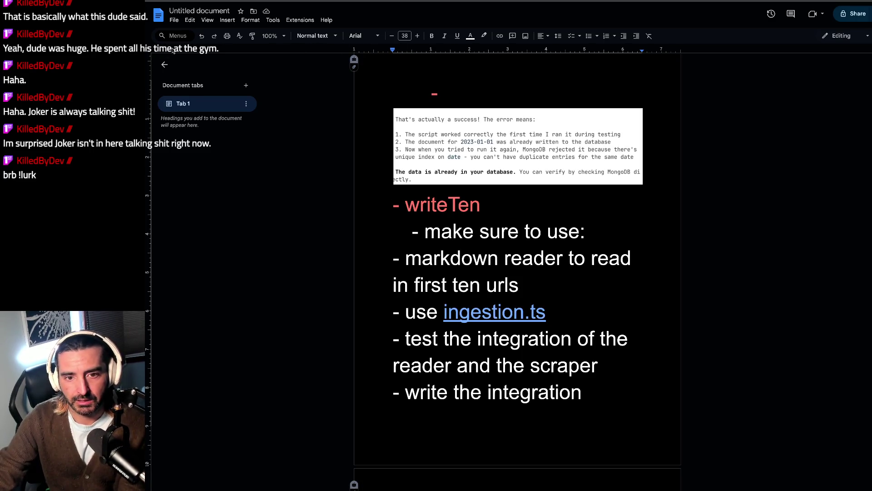
key("ctrl+Tab")
Step: Follow the Kalshi company page on LinkedIn
scroll(288, 257, "up", 10)
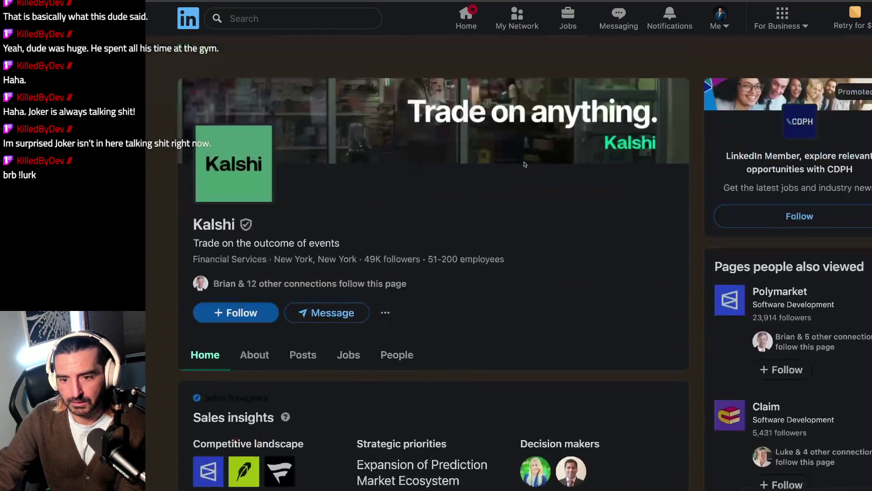
left_click(252, 275)
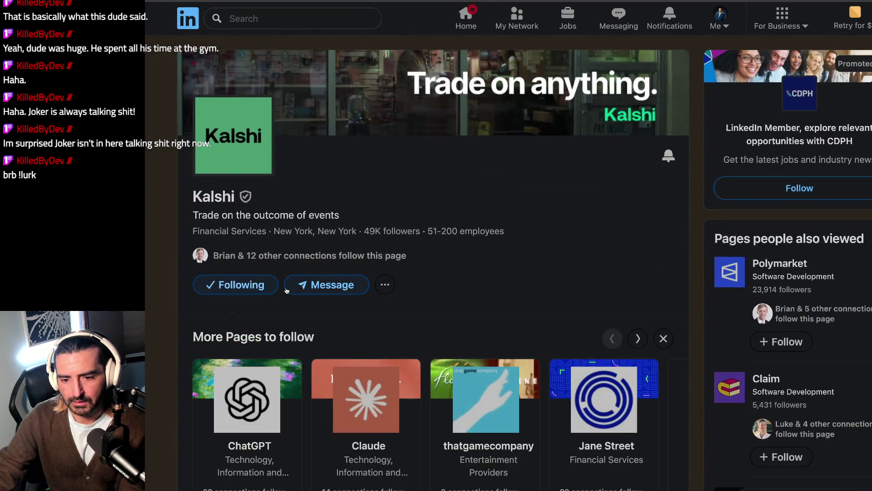
scroll(286, 290, "down", 5)
scroll(286, 290, "down", 12)
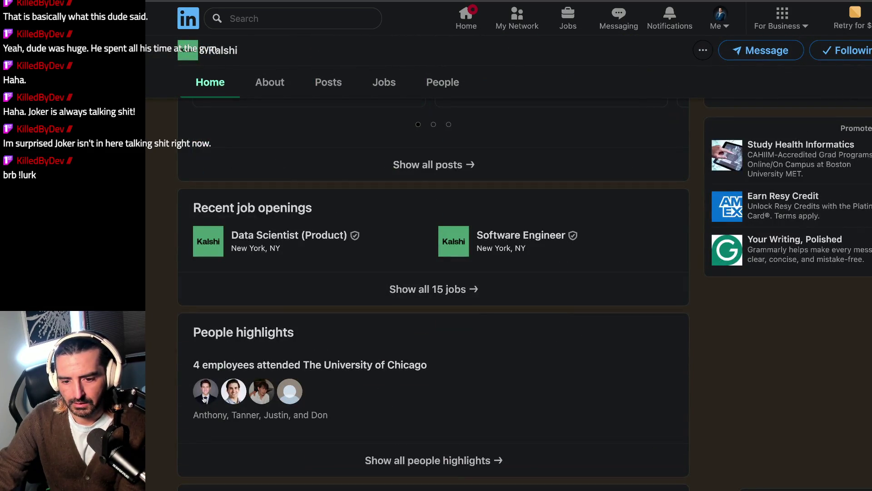
Step: Bring up the Kalshi People view listing its 341 associated members
left_click(204, 398)
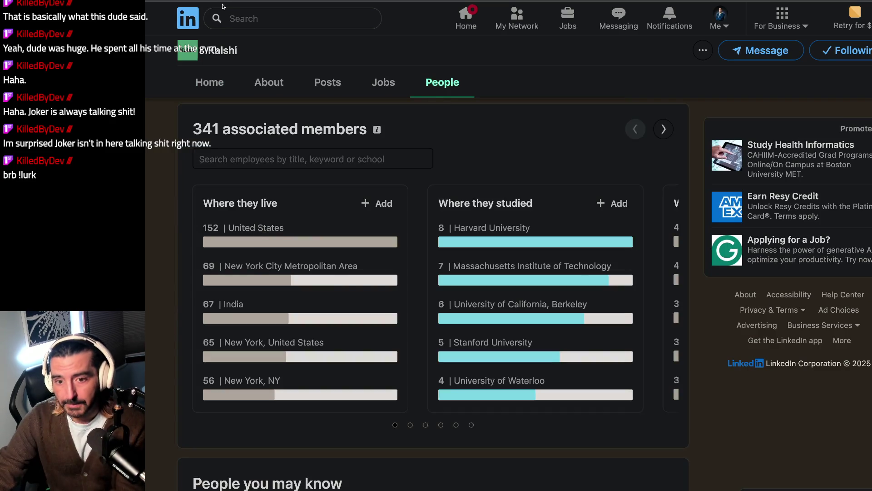
key("alt+Left")
scroll(343, 444, "down", 10)
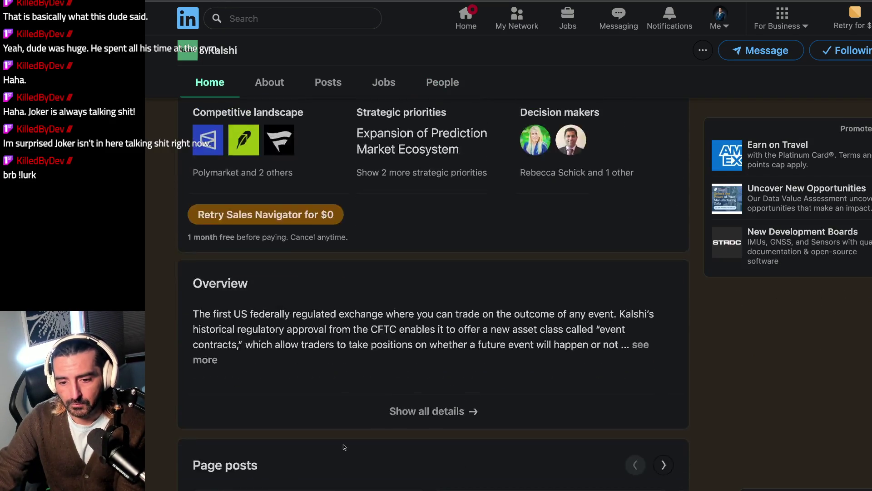
scroll(344, 447, "down", 4)
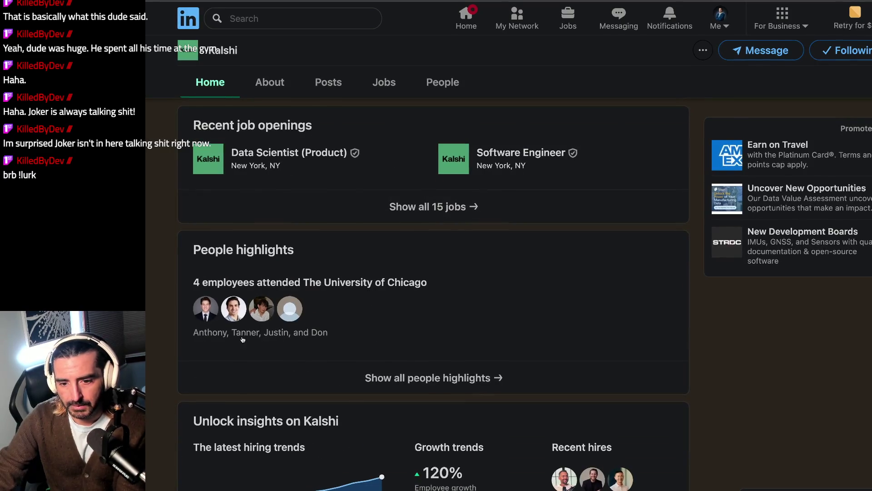
left_click(236, 318)
key("alt+Left")
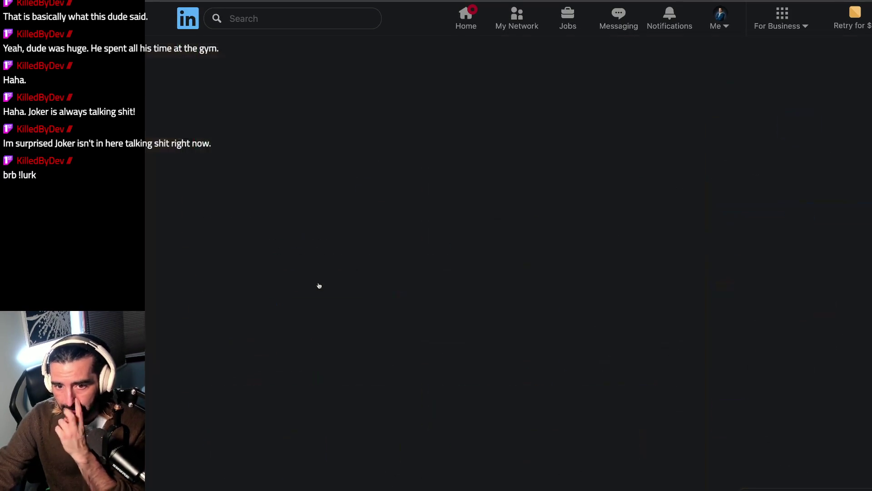
key("alt+Right")
Step: Send a connection invitation without a note to a Kalshi software engineer
scroll(318, 285, "down", 5)
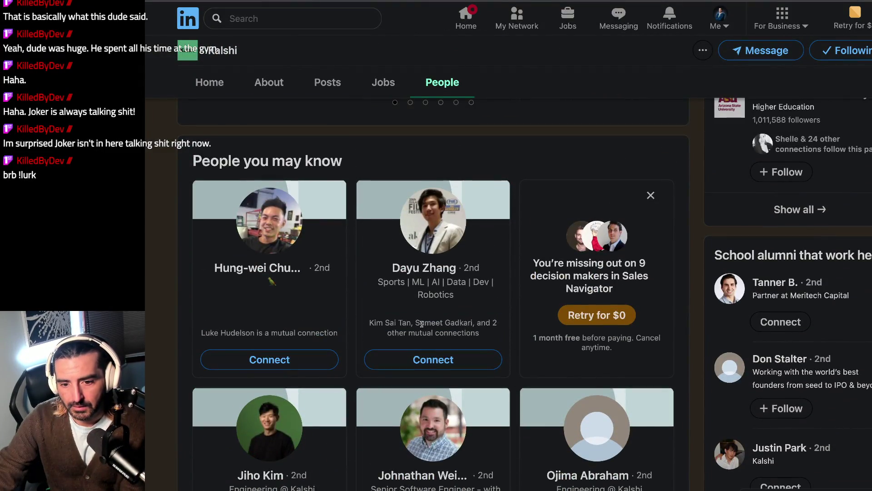
scroll(409, 354, "down", 4)
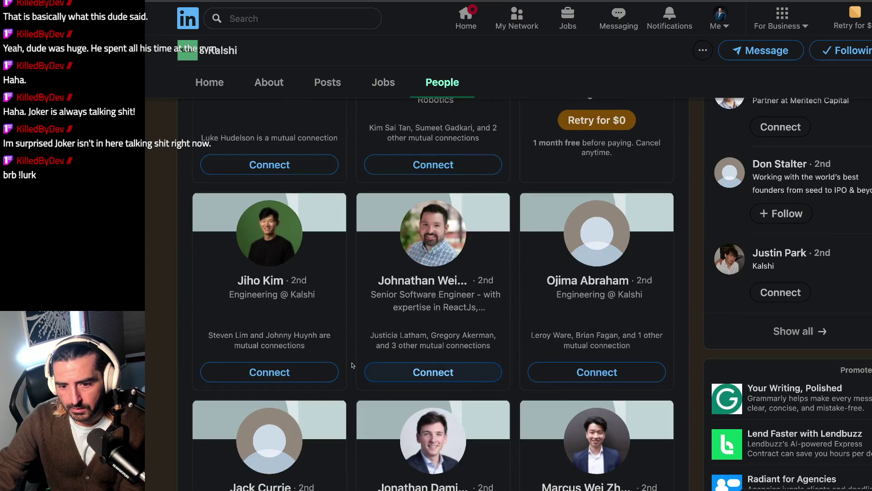
scroll(372, 386, "down", 1)
scroll(382, 393, "down", 3)
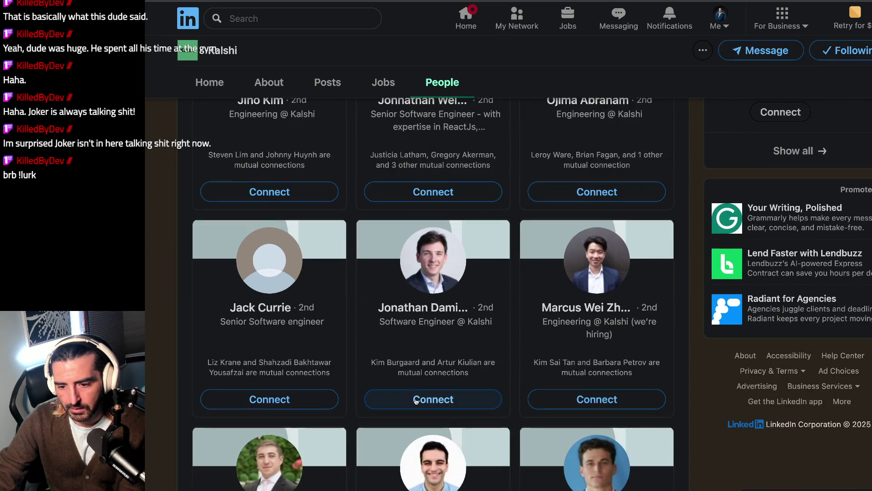
left_click(416, 400)
left_click(623, 145)
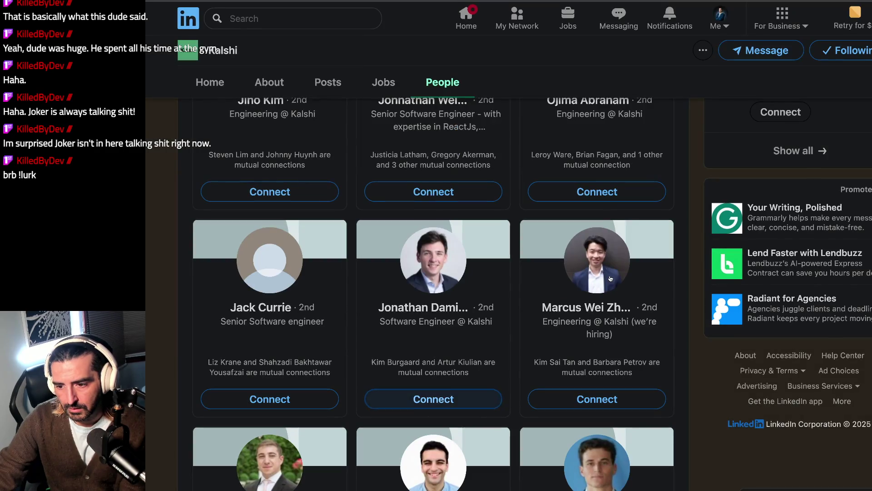
Step: Try messaging a Kalshi quantitative developer, then dismiss the Premium messaging upsell
scroll(612, 343, "down", 2)
scroll(557, 378, "down", 1)
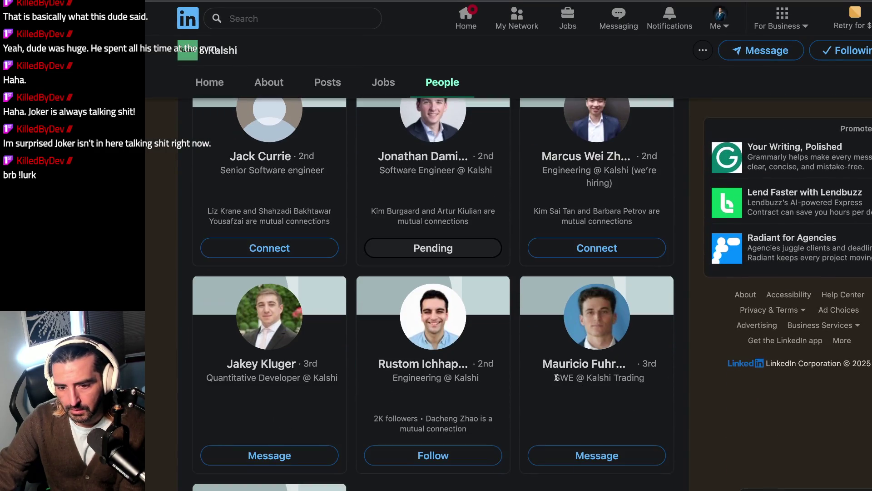
left_click(304, 459)
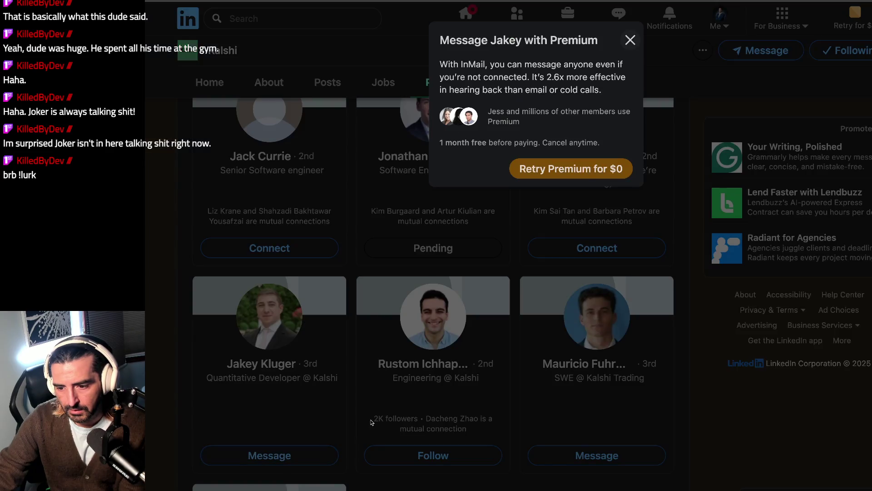
left_click(629, 40)
scroll(483, 245, "down", 5)
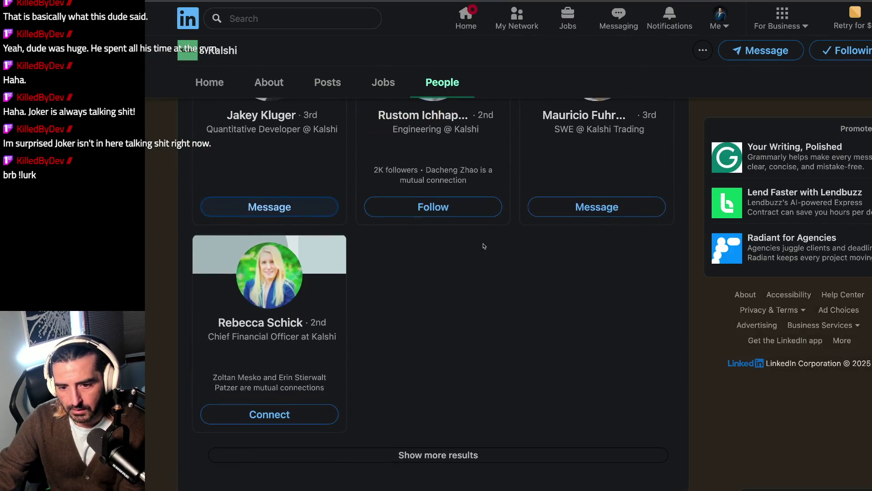
scroll(482, 246, "up", 10)
scroll(482, 244, "up", 10)
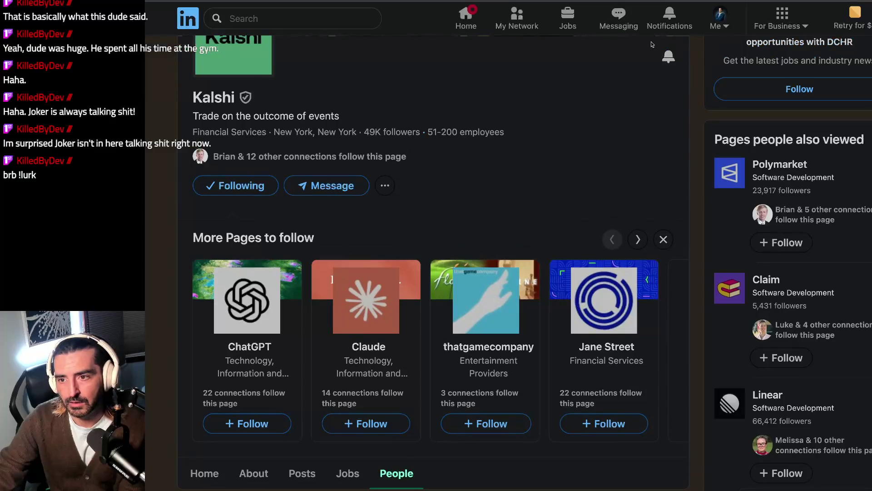
scroll(437, 184, "up", 3)
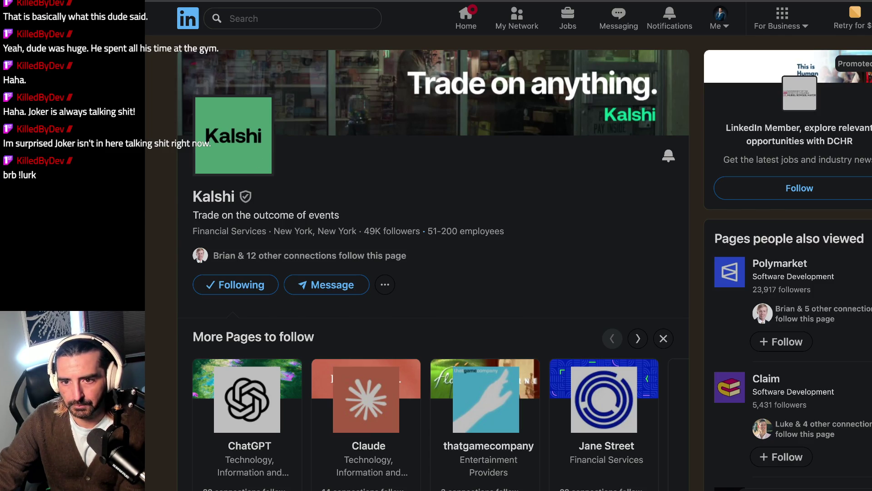
Step: Switch back to the Google Docs notes, then bring the Chrono Trigger emulator to the front
key("alt+Tab")
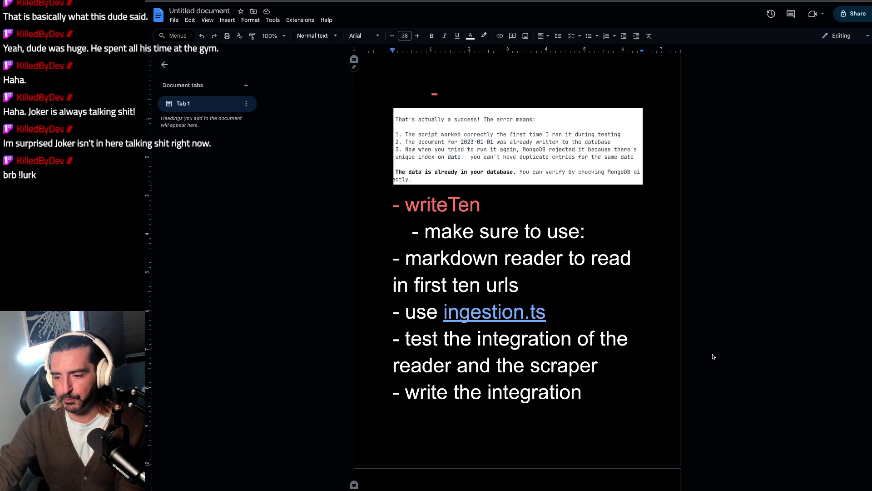
key("alt+Tab")
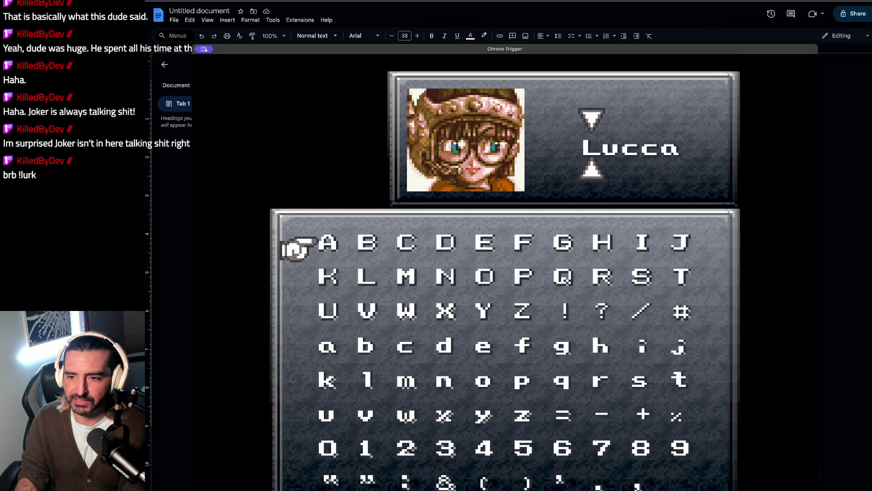
Step: Confirm Lucca's name on the naming screen and resume the game
key("Down")
key("Down")
key("Down")
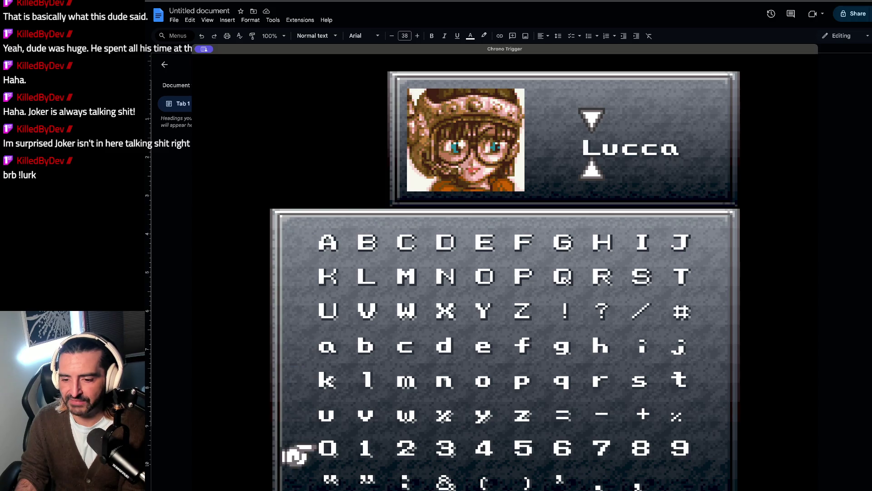
key("Right")
key("Right")
key("Right")
key("Return")
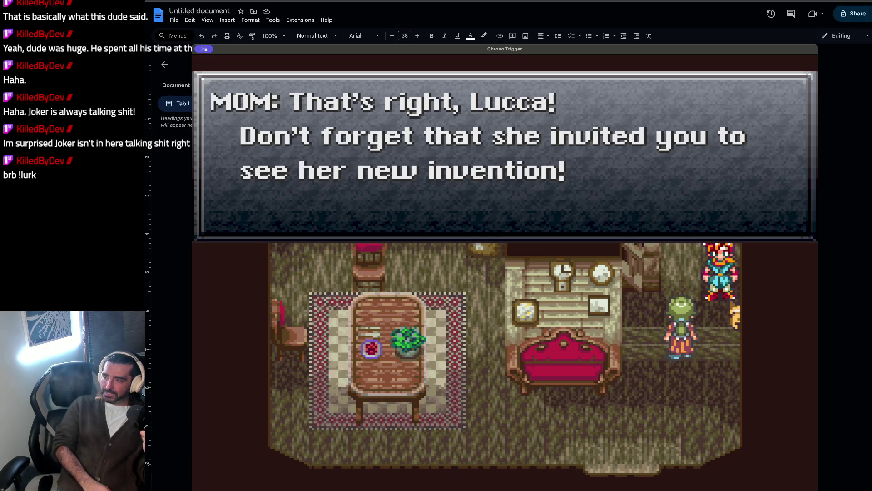
Step: Advance Mom's dialogue and walk Crono past the sofa and rug to her in the kitchen
key("Return")
key("Return")
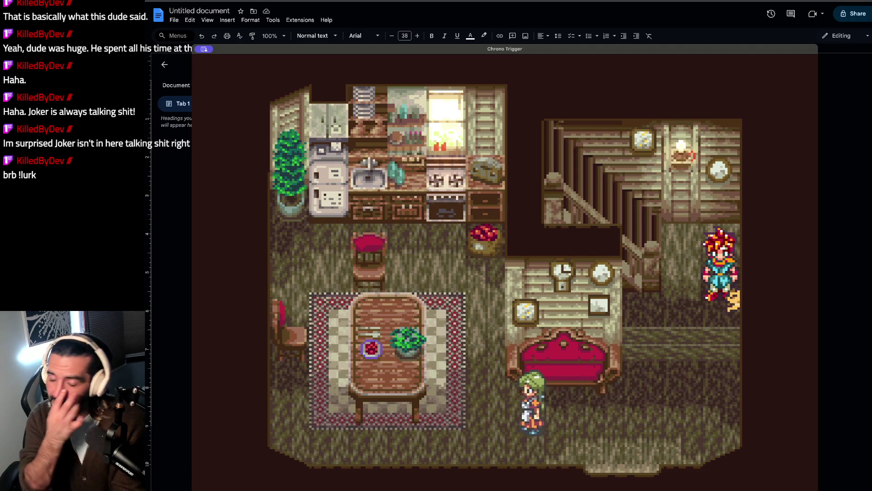
key("Down")
key("Left")
key("Left")
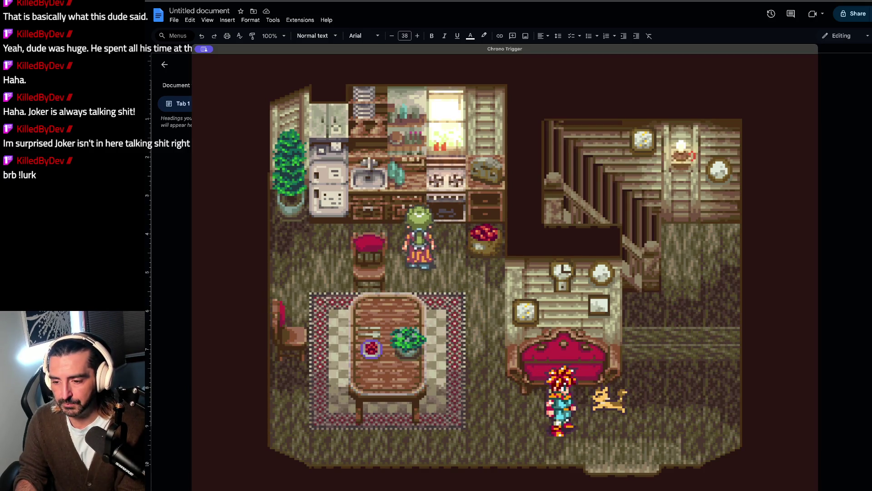
key("Left")
key("Up")
key("Down")
key("Down")
key("Left")
key("Up")
key("Up")
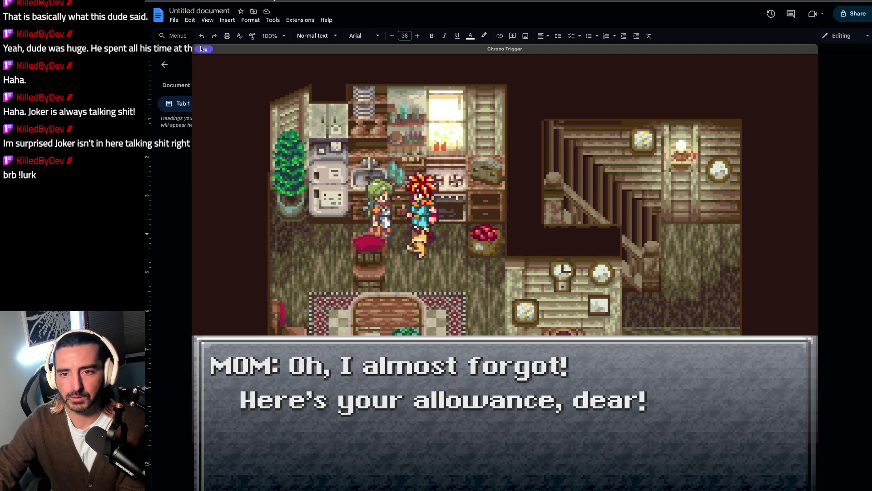
key("alt+Tab")
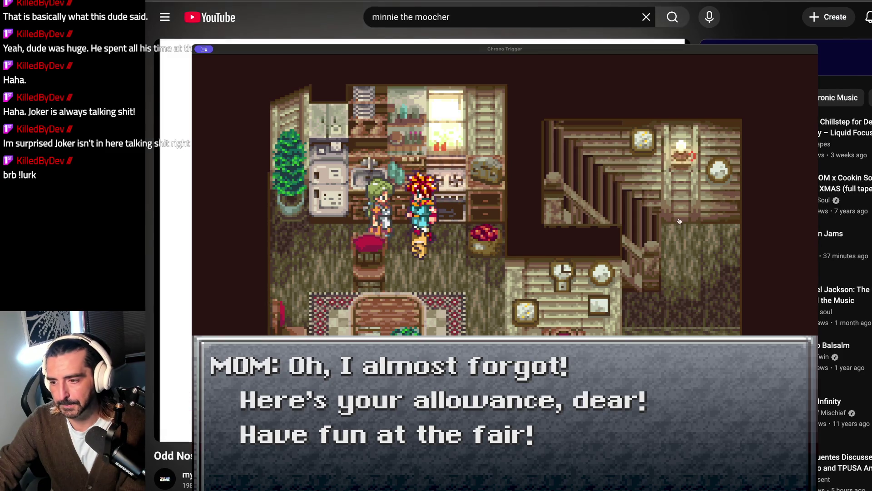
Step: Receive the 200 G allowance from Mom and close the money message
scroll(672, 250, "down", 1)
scroll(671, 272, "down", 4)
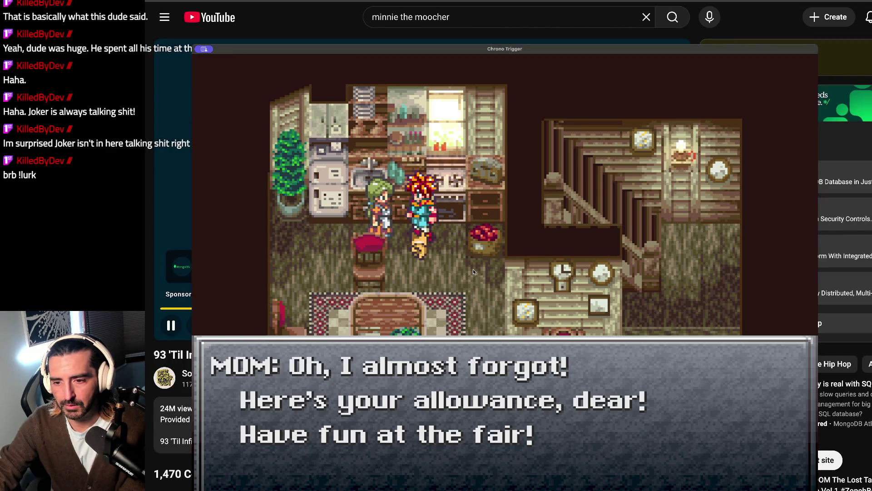
key("x")
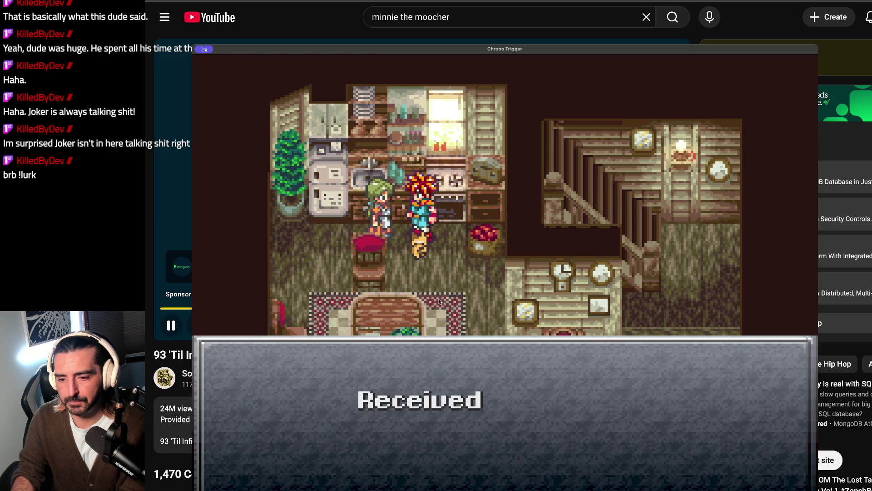
key("x")
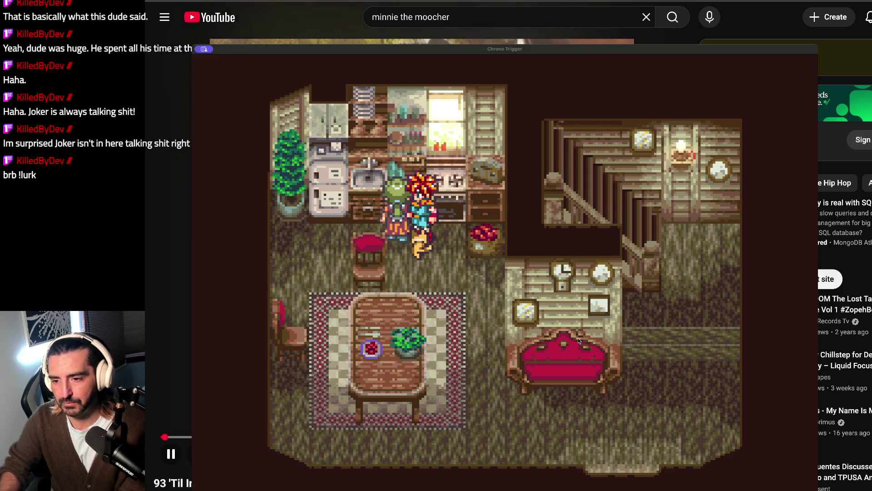
left_click(444, 310)
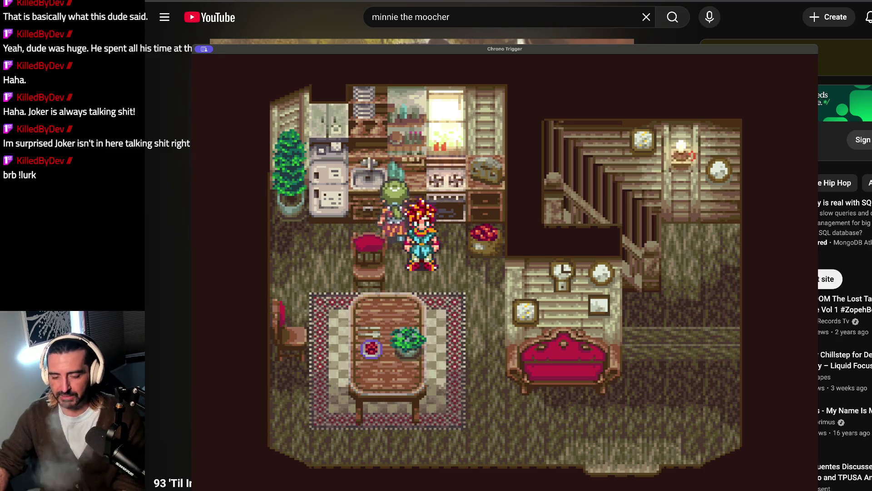
Step: Check Crono's status screen, then walk him out of the house onto the world map
key("Down")
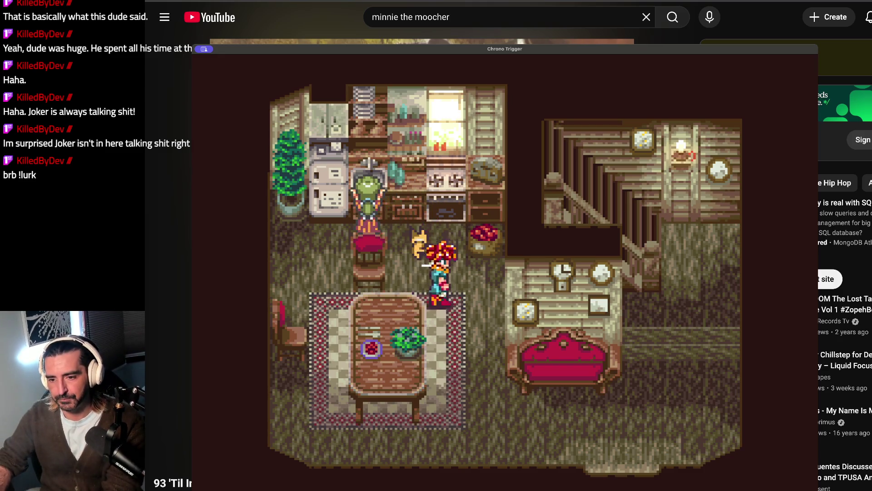
key("w")
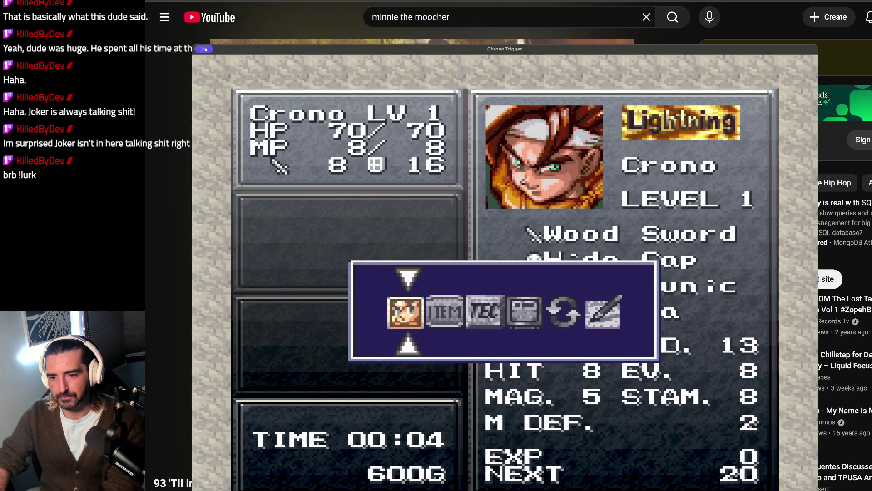
key("w")
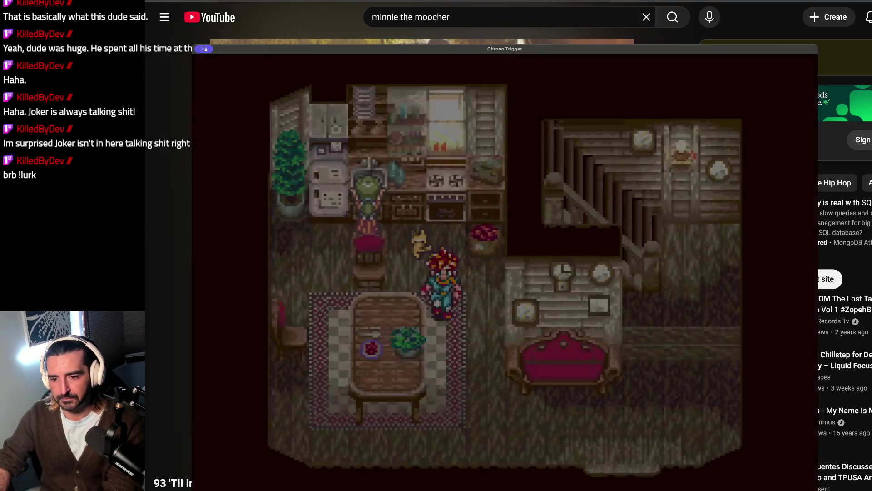
key("Right")
key("Down")
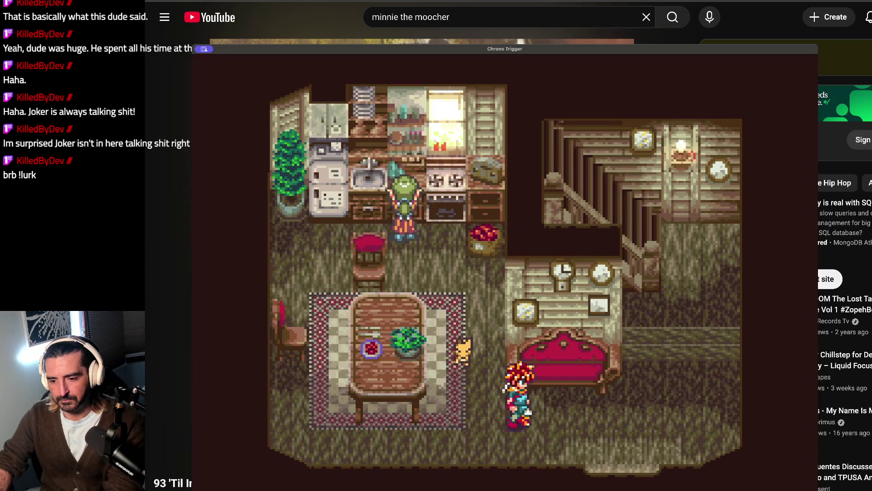
key("Down")
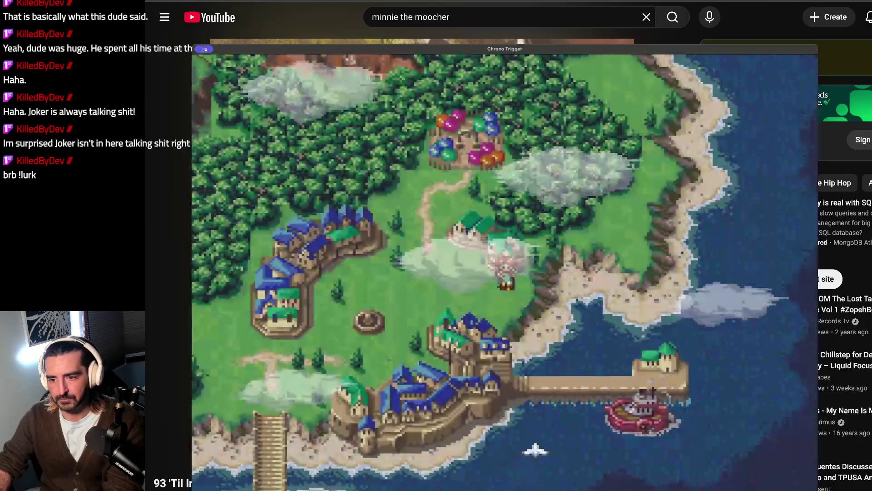
Step: Walk Crono to Leene Square, talk to the orange-haired man, and dismiss the fair welcome
key("Up")
key("Right")
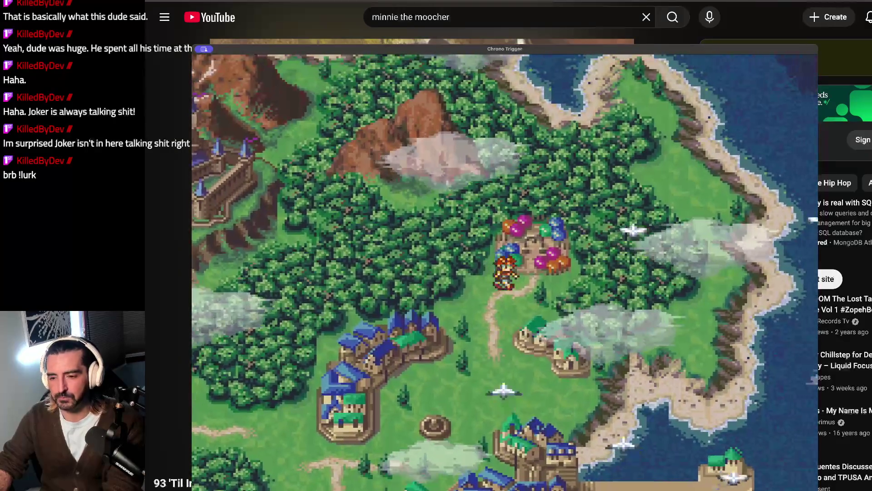
key("Up")
key("Right")
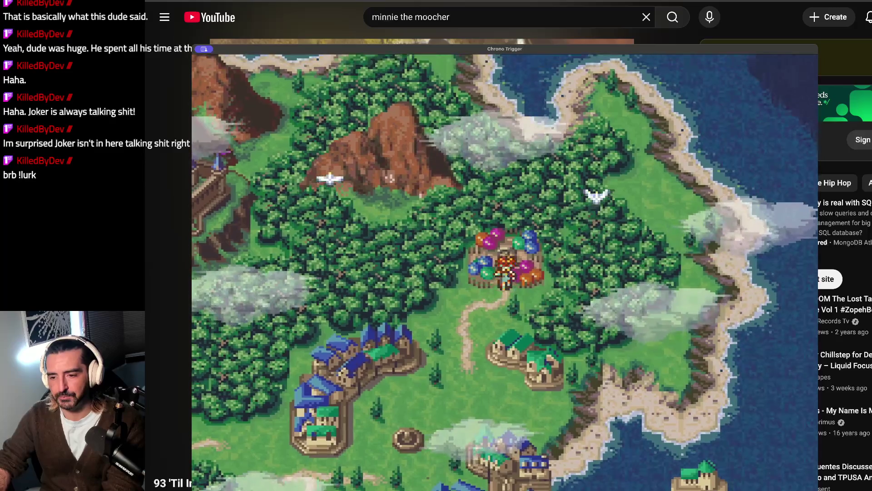
key("Down")
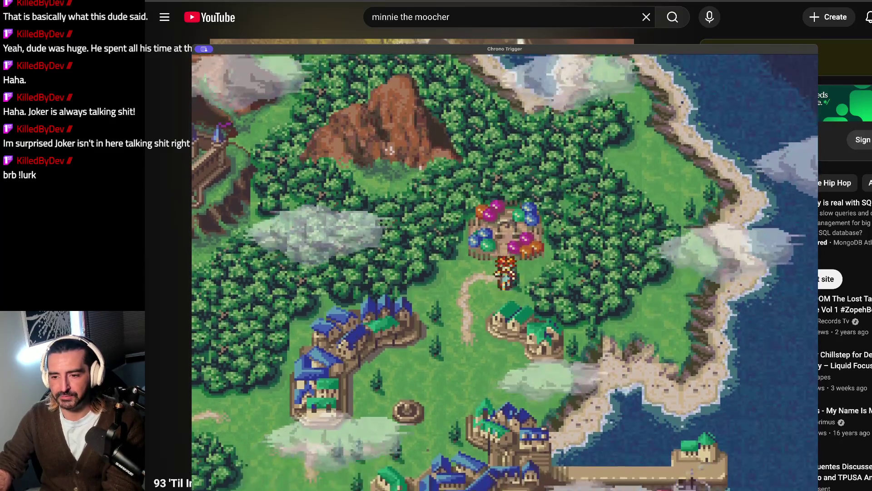
key("x")
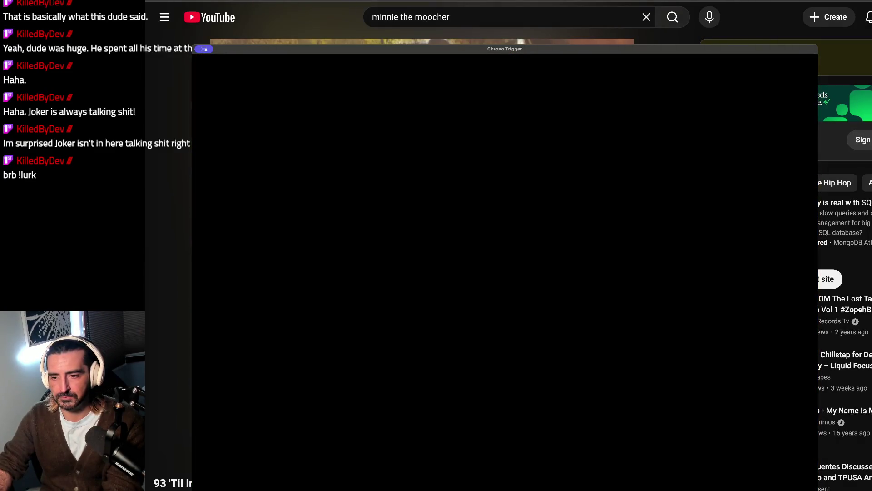
key("Up")
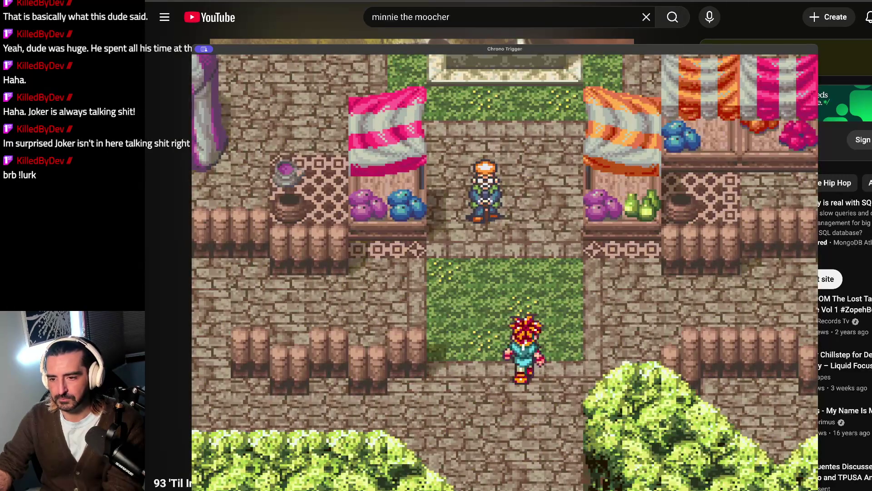
key("Up")
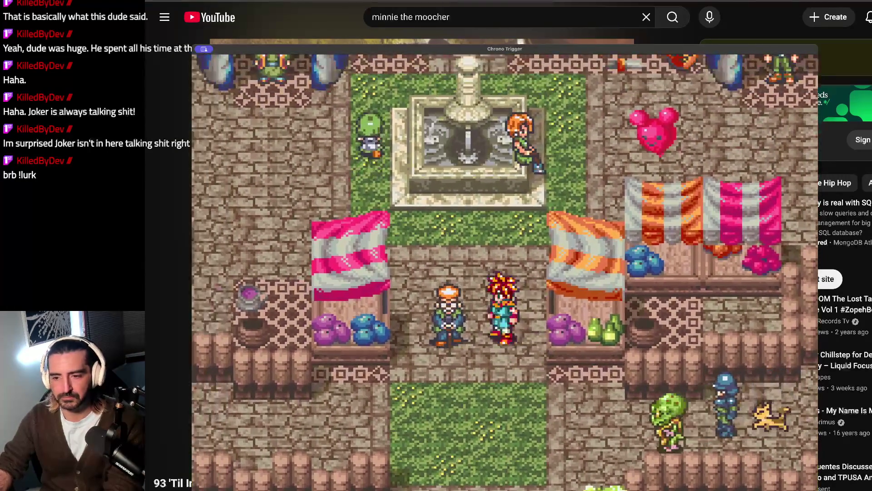
key("x")
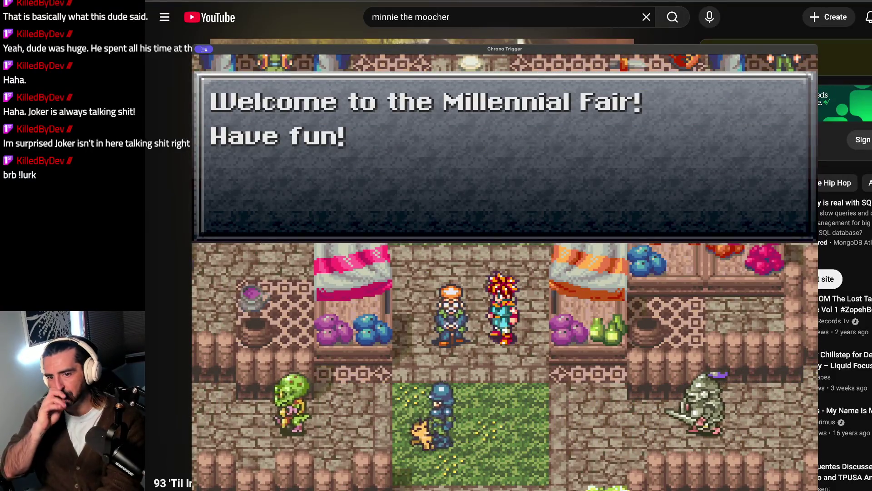
key("x")
Step: Talk to the green-haired girl and the blue-hat villager, then head toward the bell
key("Down")
key("Left")
key("Left")
key("Left")
key("Up")
key("Left")
key("x")
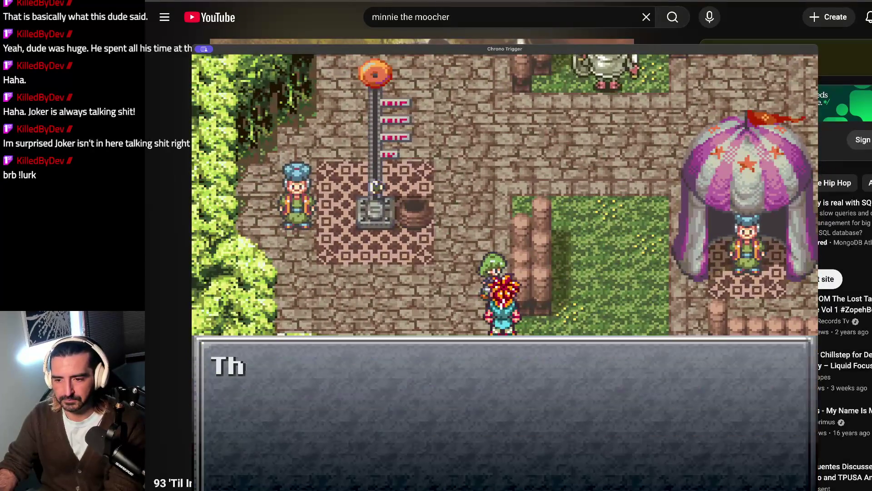
key("x")
key("Left")
key("Up")
key("Left")
key("x")
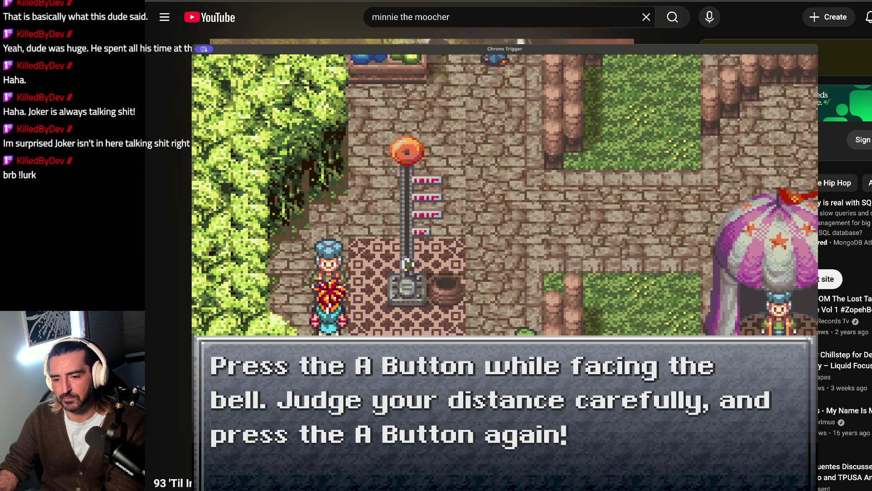
key("Return")
key("Right")
Step: Line Crono up at the bell pole and step on and off the strength-test weight
key("Down")
key("Up")
key("Down")
key("Up")
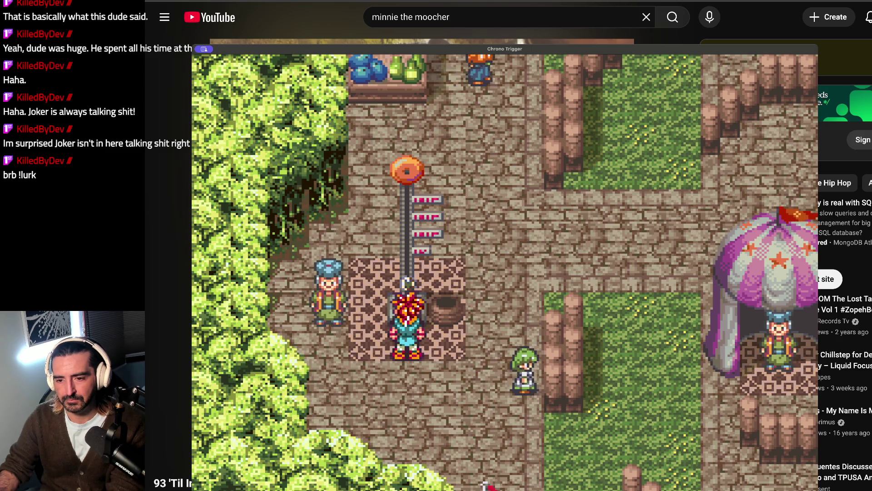
key("Down")
key("Up")
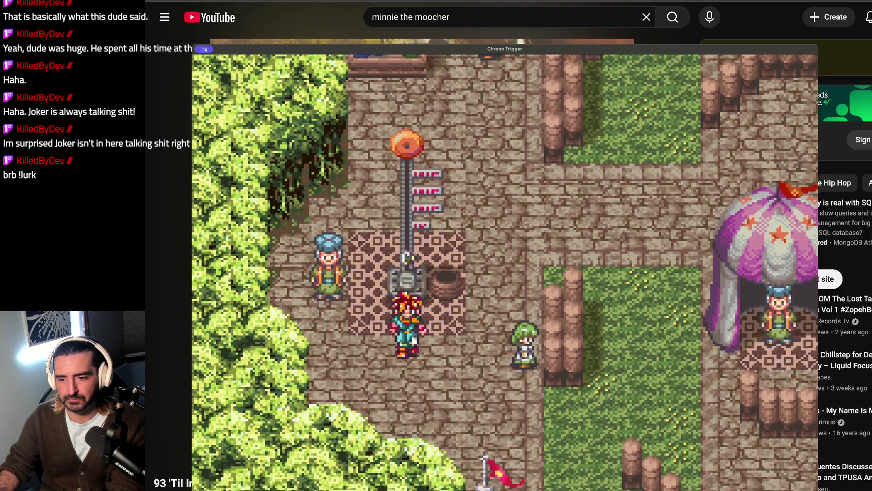
key("Down")
key("Up")
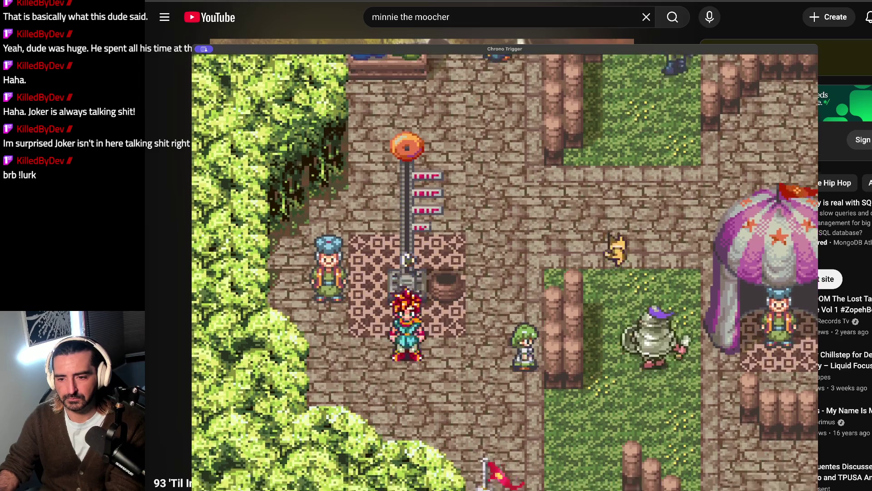
key("Down")
key("Up")
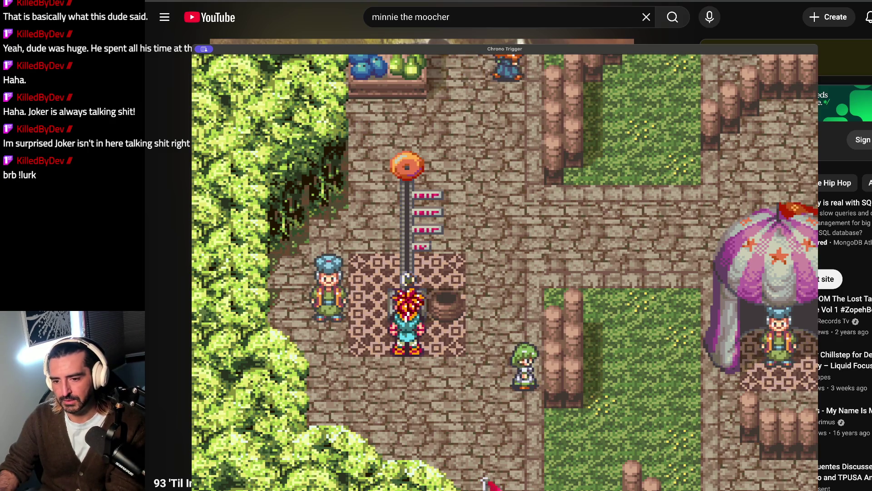
key("Down")
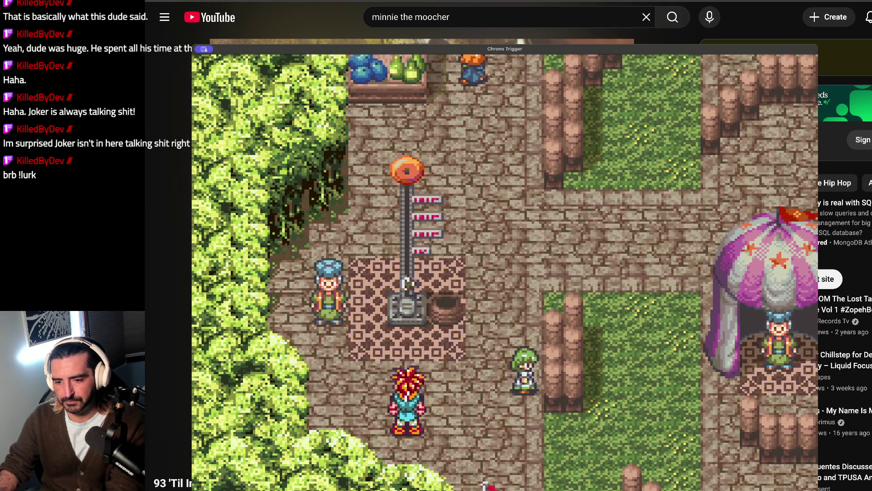
key("Up")
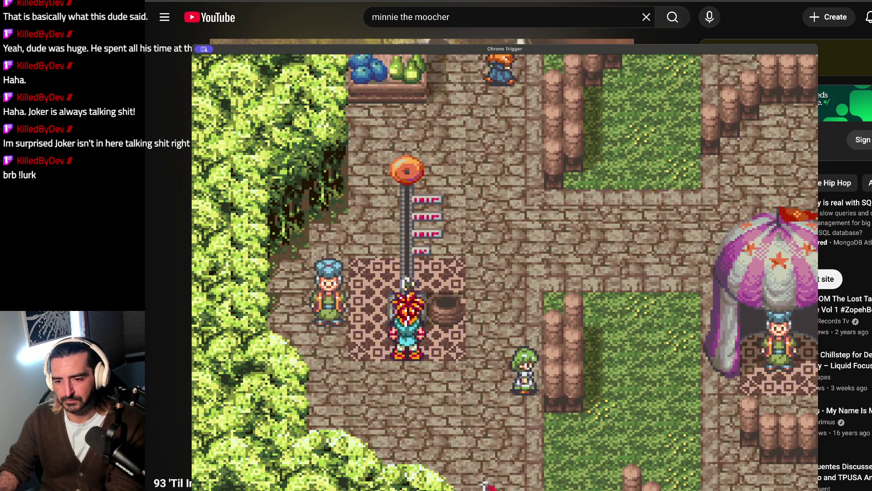
Step: Strike the strength test to earn 1 Silver Point, then hide the game window
key("Down")
key("Down")
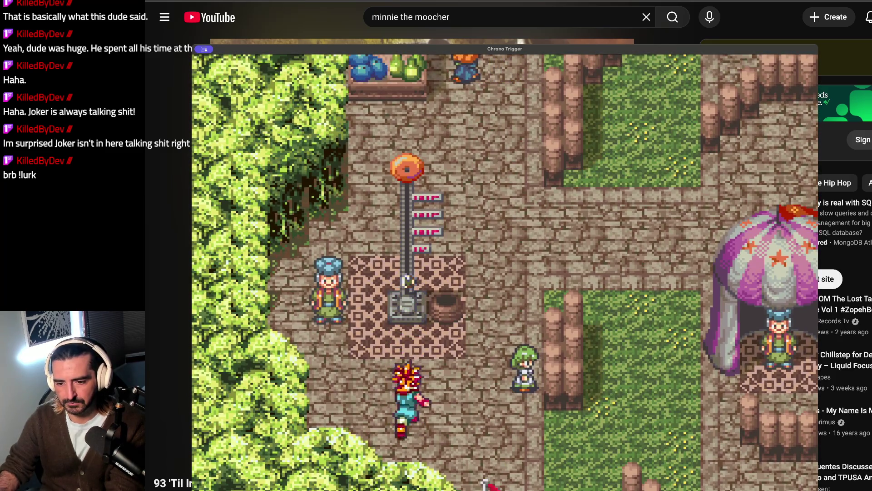
key("Up")
key("x")
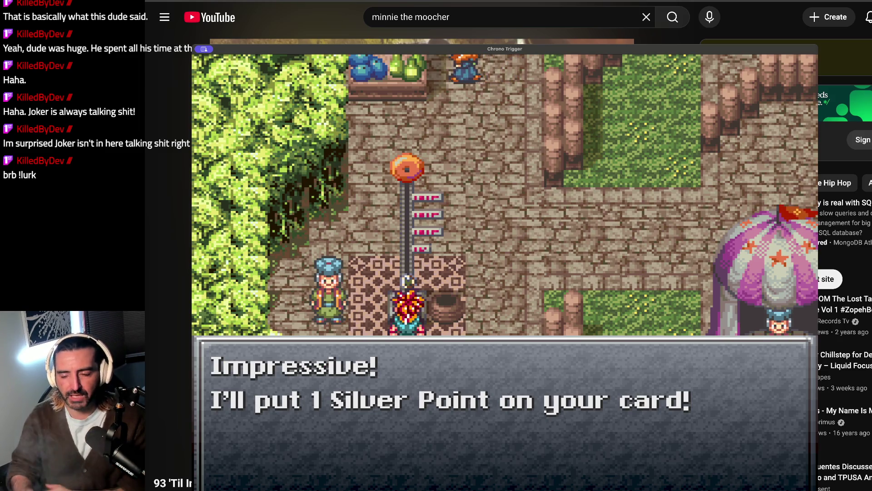
key("x")
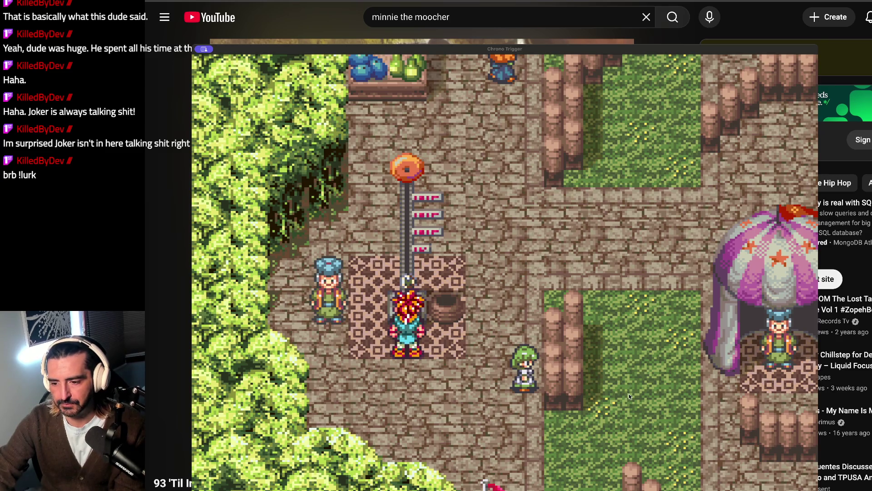
key("alt+Tab")
key("alt+Tab")
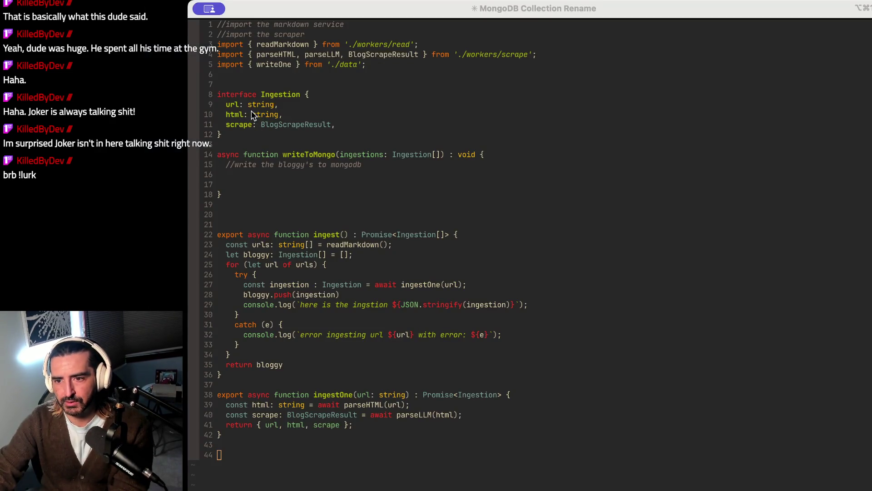
Step: Delete the empty writeToMongo function and the leftover blank line above ingest
left_click_drag(253, 64, 302, 82)
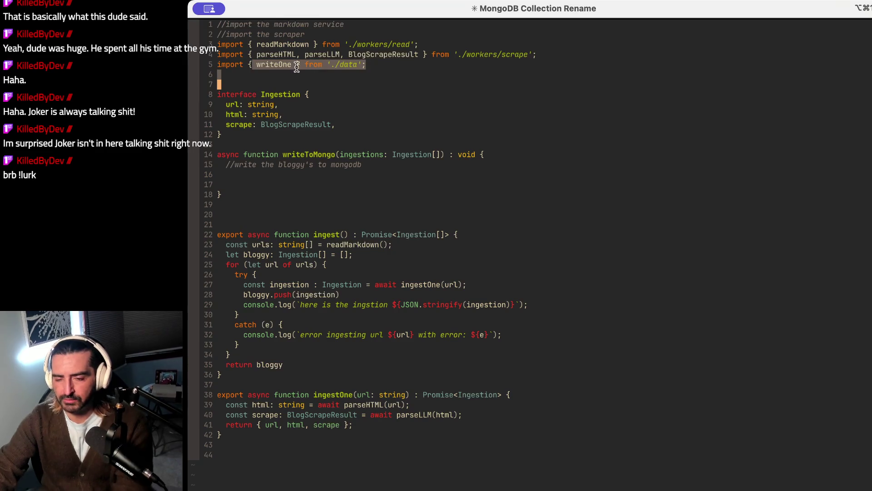
left_click(296, 177)
left_click_drag(248, 156, 252, 195)
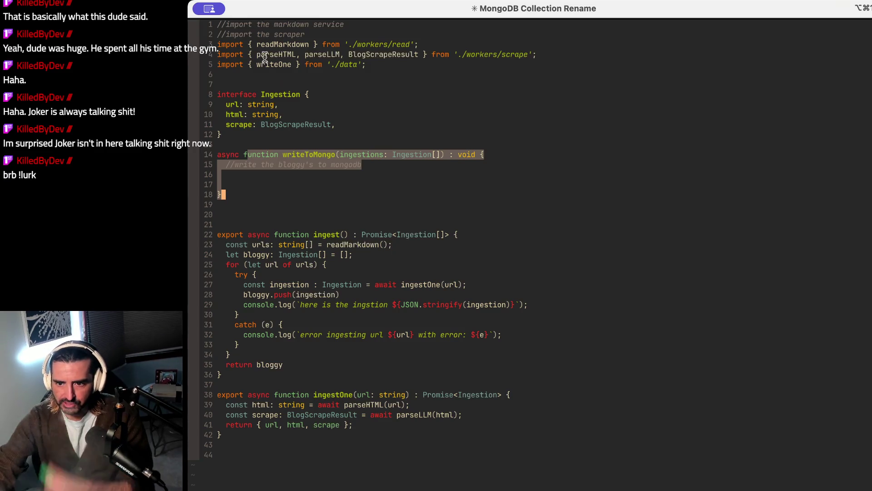
left_click(336, 173)
left_click(337, 155)
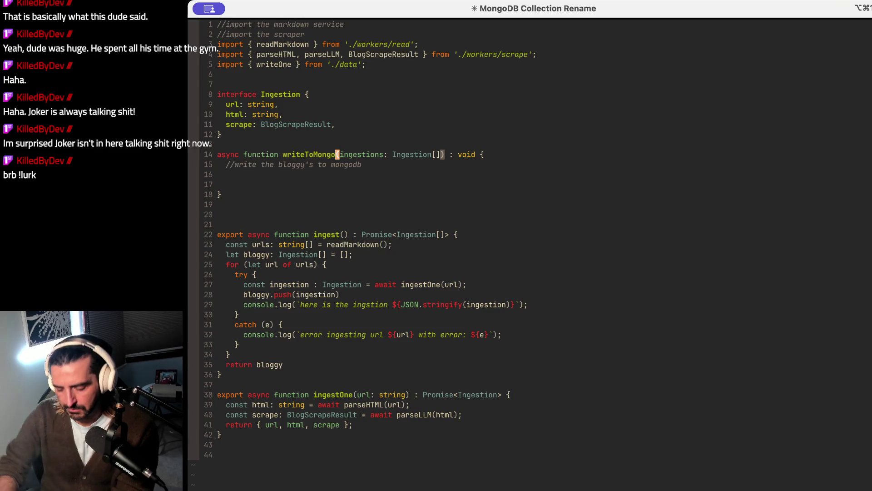
key("0")
key("V")
key("j")
key("j")
key("j")
key("d")
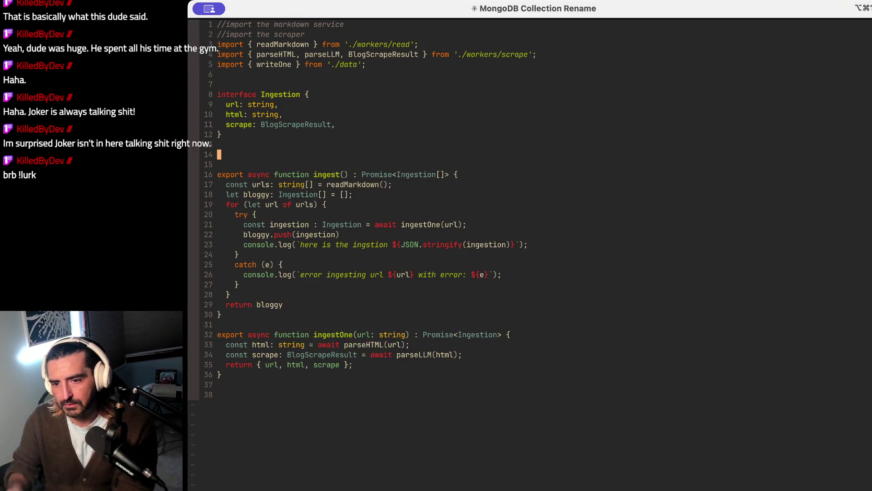
key("d")
key("d")
Step: At the file's end, type the comment '//CI itnerface , it should take in a number (how many URLS to read in)'
key("j")
key("j")
key("j")
key("j")
key("j")
key("j")
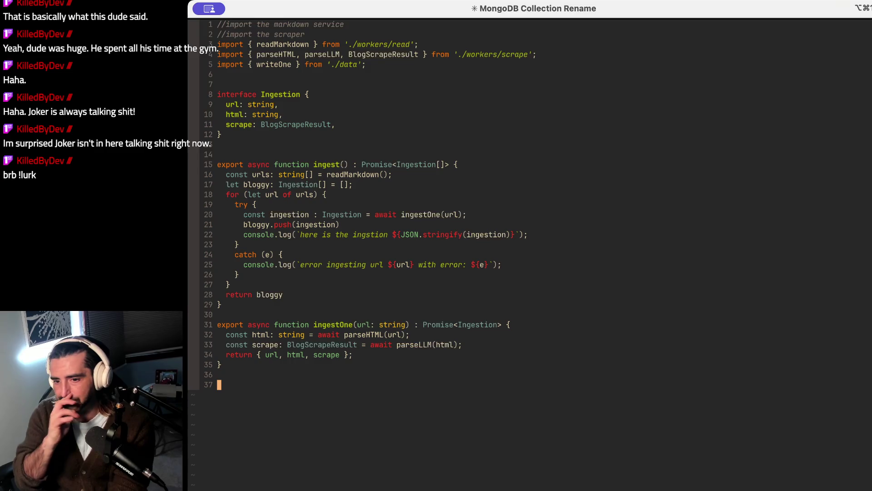
left_click_drag(262, 164, 283, 259)
key("Escape")
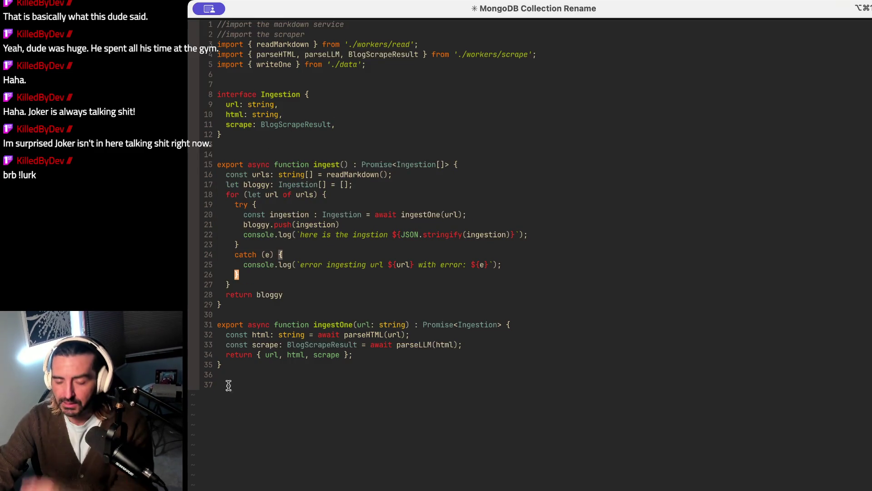
key("shift+g")
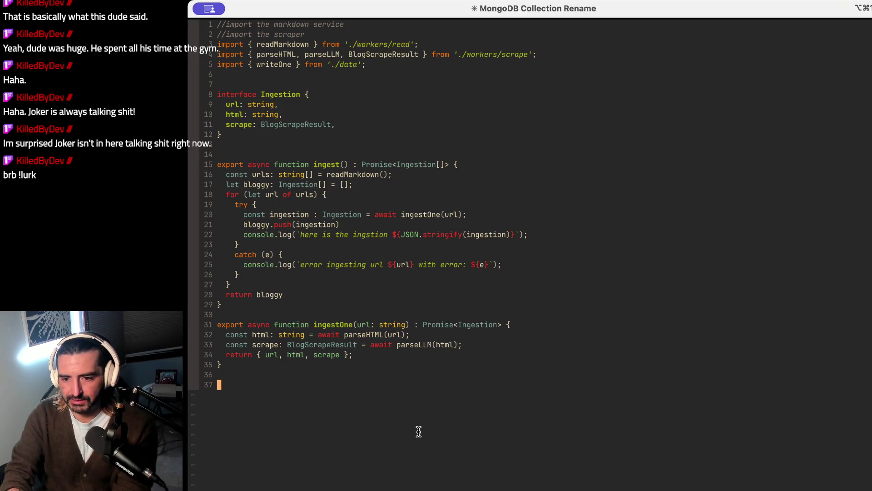
type("//CL")
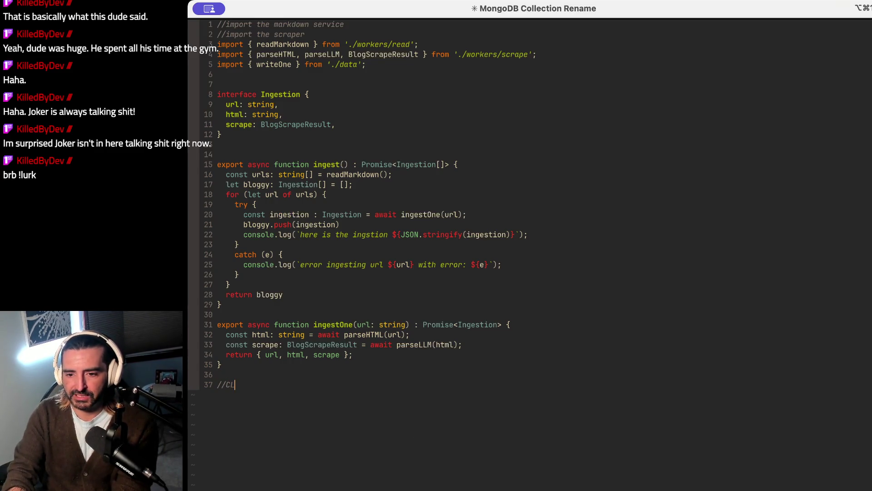
type("I itnerface ")
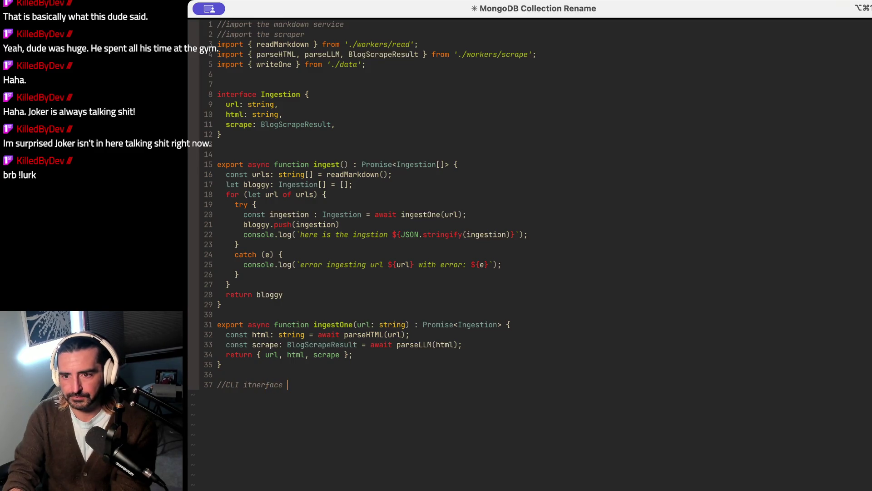
type(", it should take in a number (how many URLS to read in")
Step: Add a second comment line '//reads in from the to' below the CLI comment
key("Return")
type("//reads in from the top")
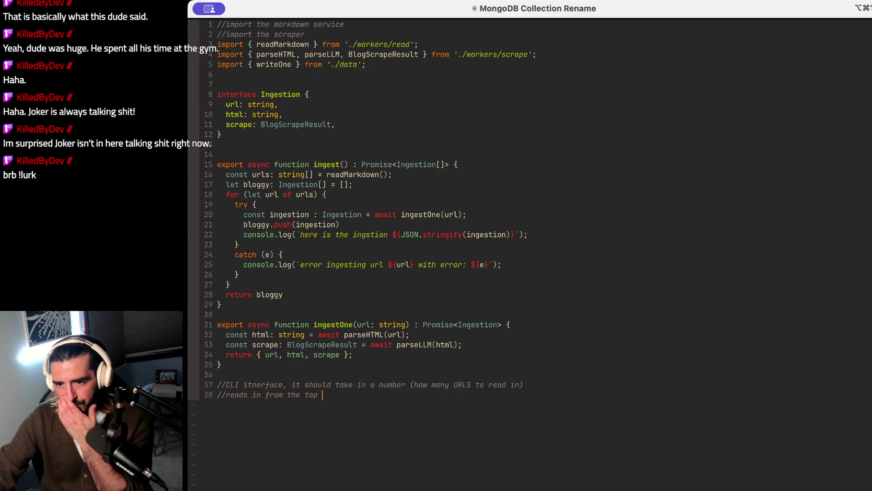
left_click(345, 155)
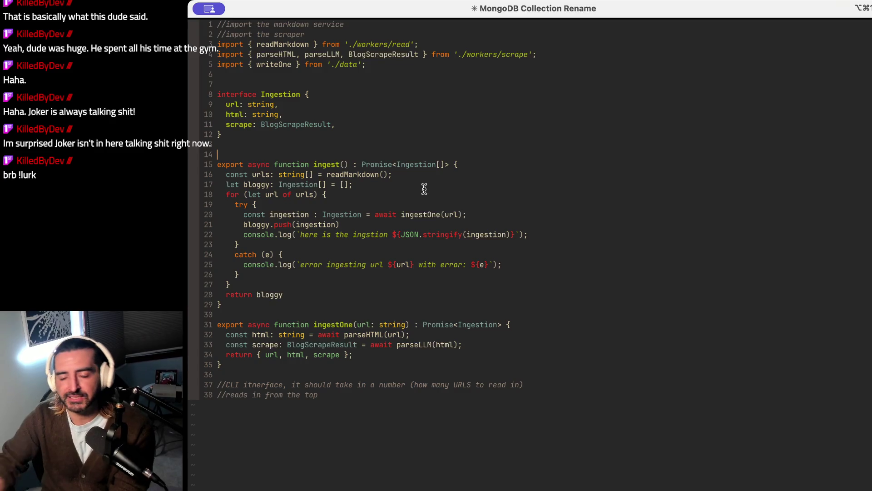
left_click(344, 164)
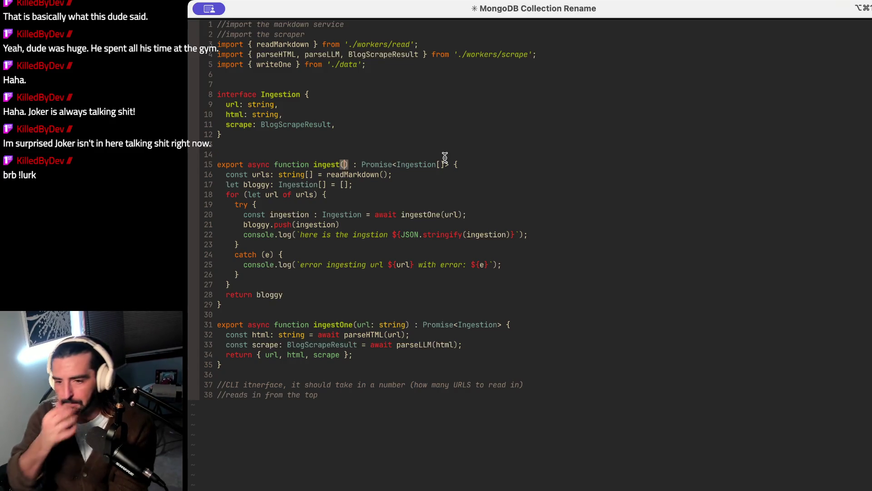
Step: Give the ingest signature a 'num: integer' parameter and yank the signature line
type("num: integer")
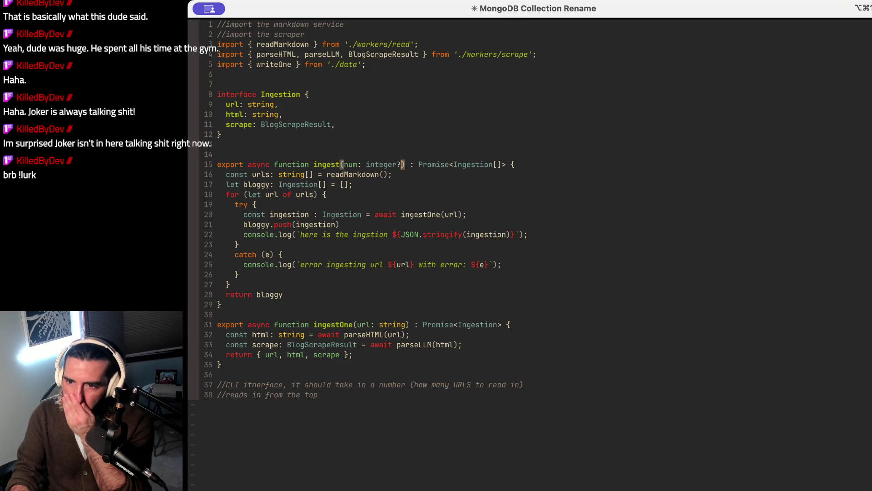
key("Escape")
key("dollar")
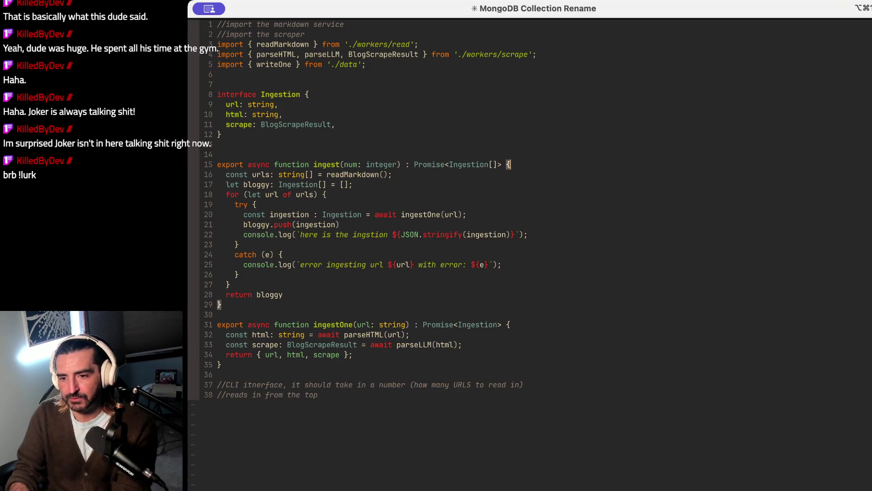
key("0")
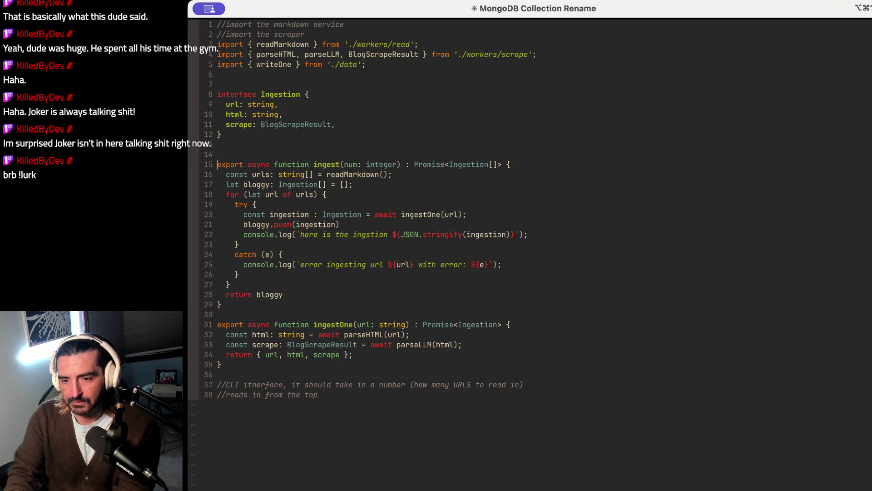
key("shift+v")
key("y")
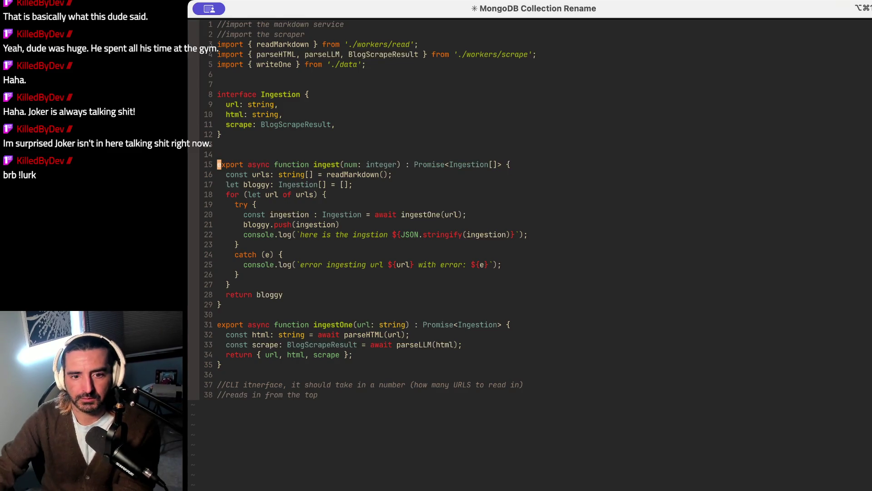
key("super+Tab")
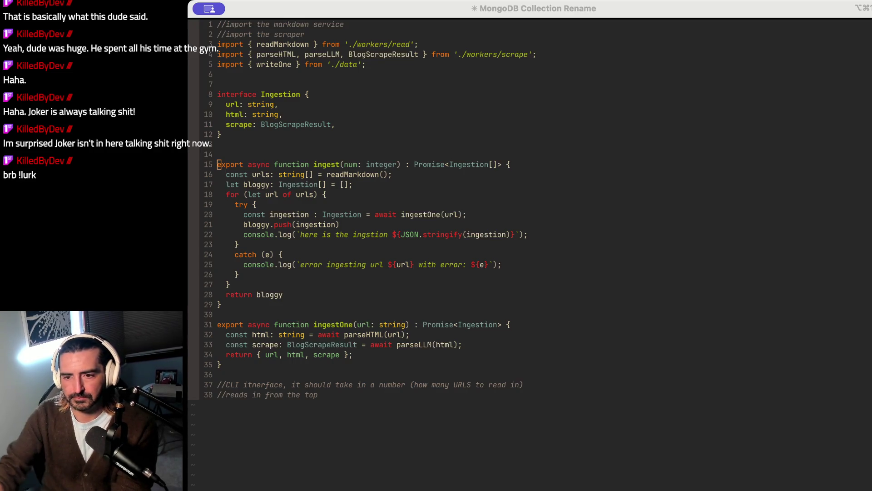
key("super+Tab")
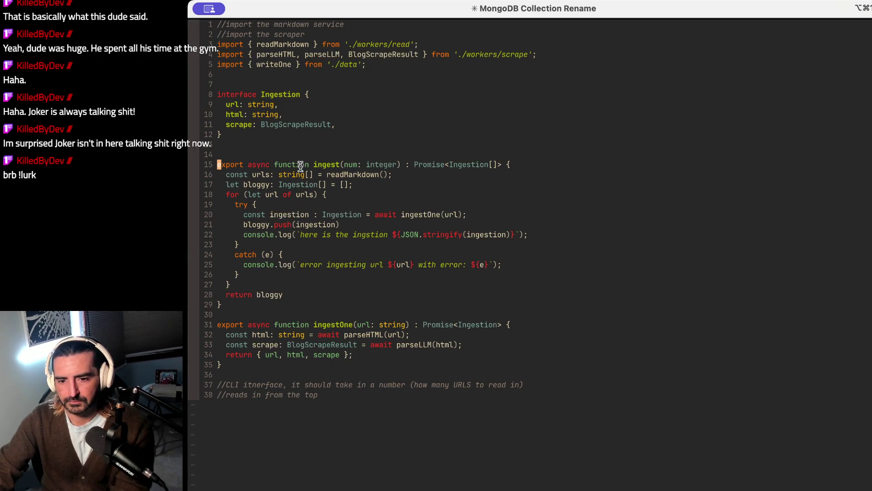
key("super+Tab")
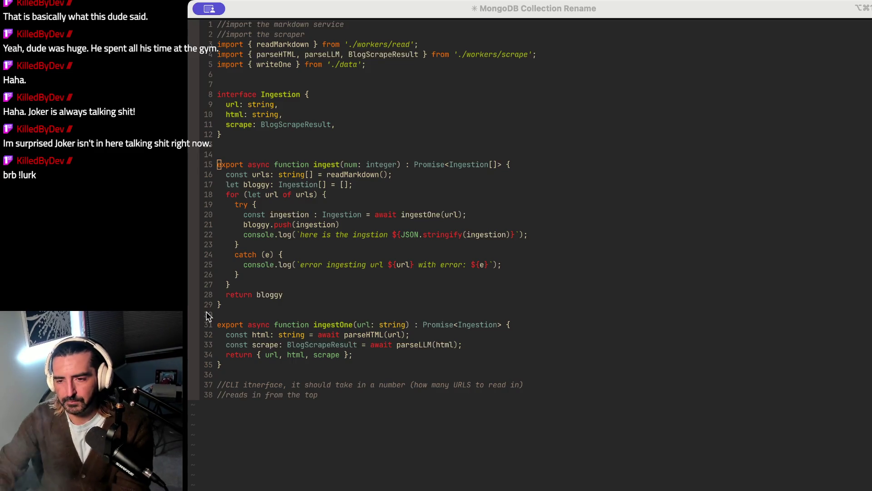
key("super+Tab")
key("$")
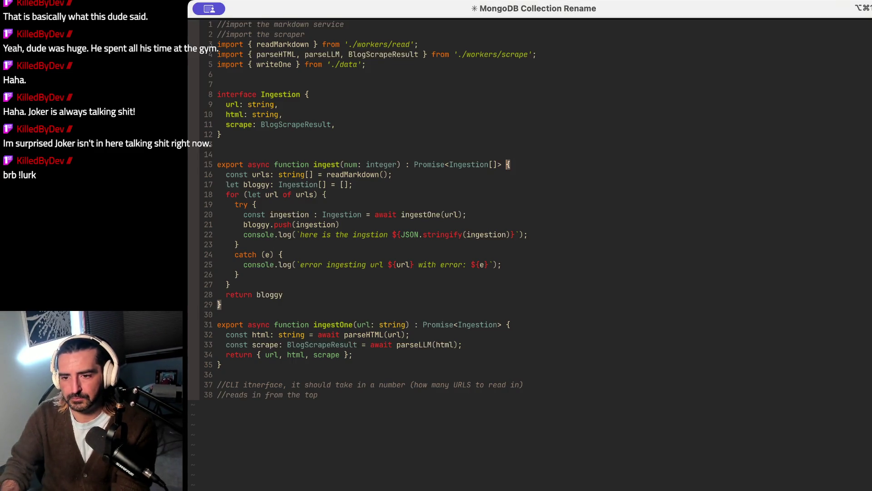
Step: Change the parameter to 'num: number=10', defaulting to ten URLs
left_click(476, 164)
left_click(399, 164)
key("BackSpace")
key("BackSpace")
key("BackSpace")
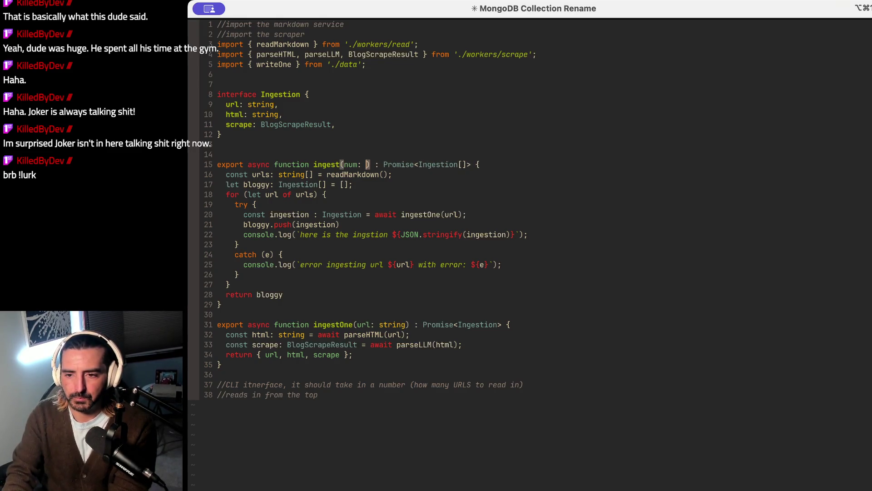
type("number=0")
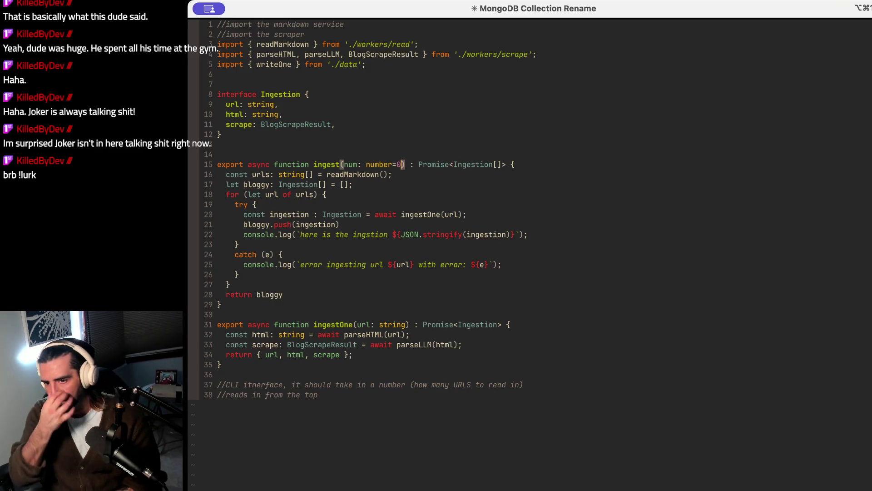
key("BackSpace")
type("10")
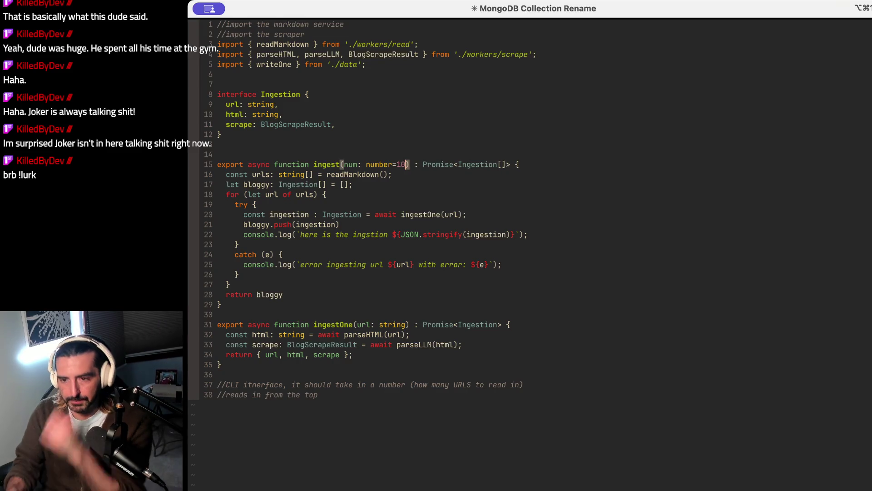
left_click(266, 411)
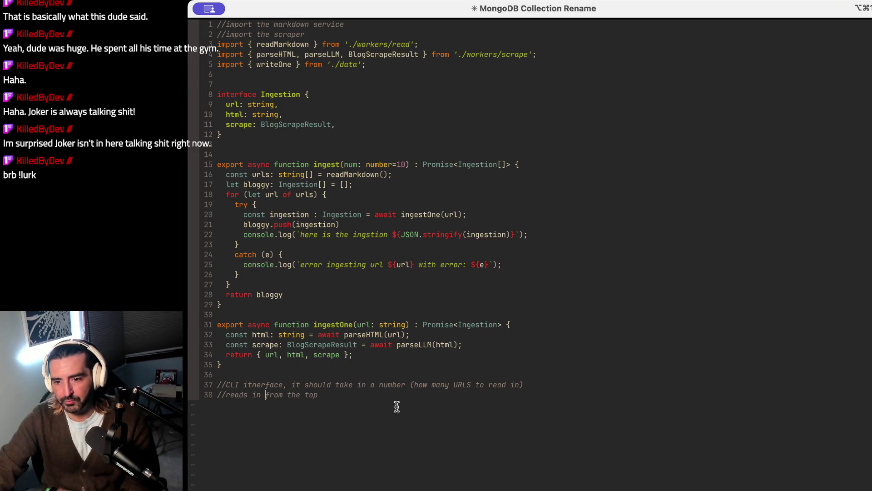
key("shift+v")
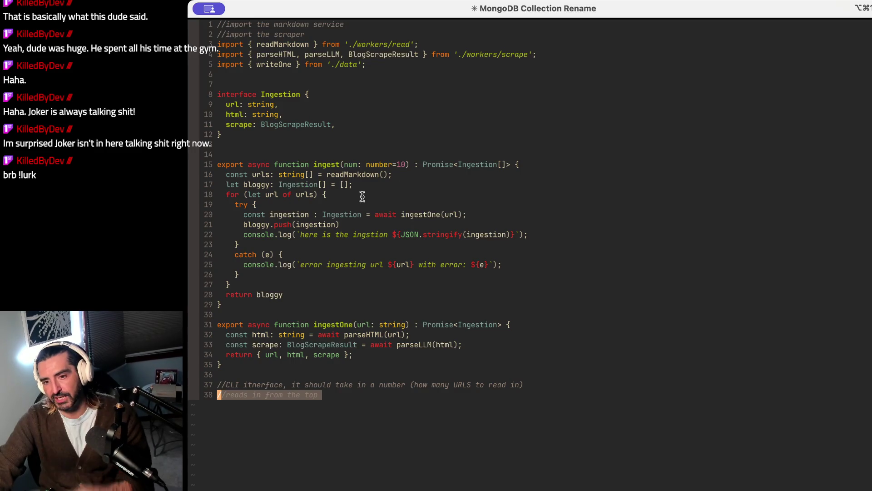
Step: Insert '//update readMarkdowonly read in the number passed' in ingest, then open a terminal split
left_click(445, 165)
left_click_drag(253, 175, 254, 184)
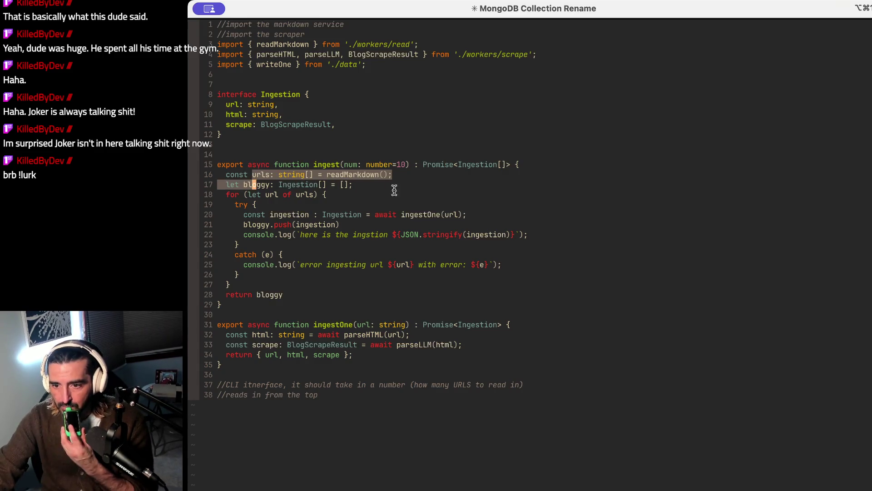
left_click(333, 172)
left_click_drag(333, 172, 429, 172)
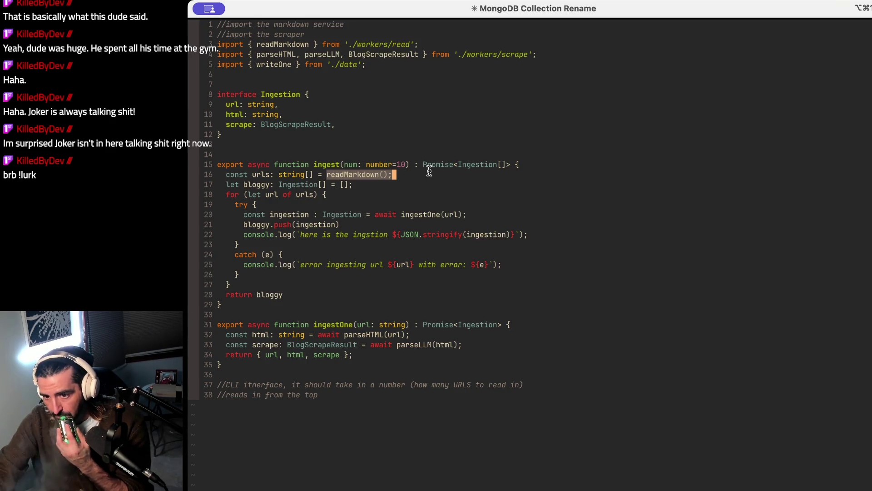
left_click(537, 164)
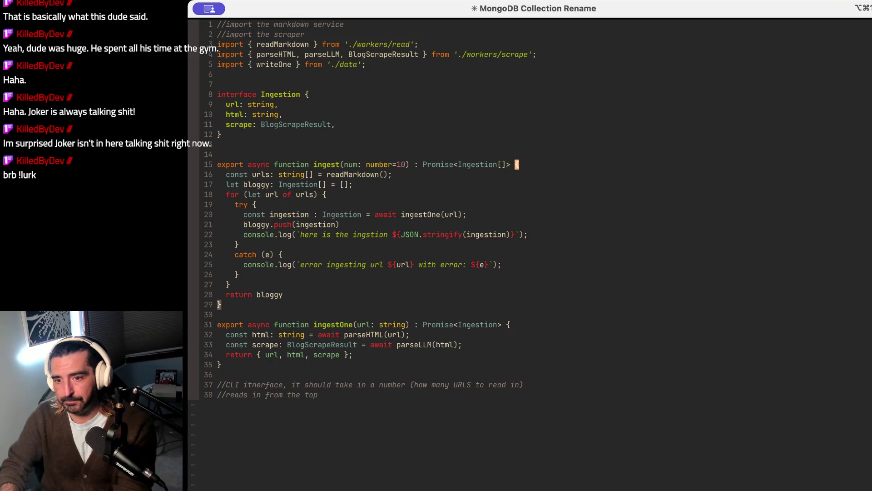
type("o//update readM")
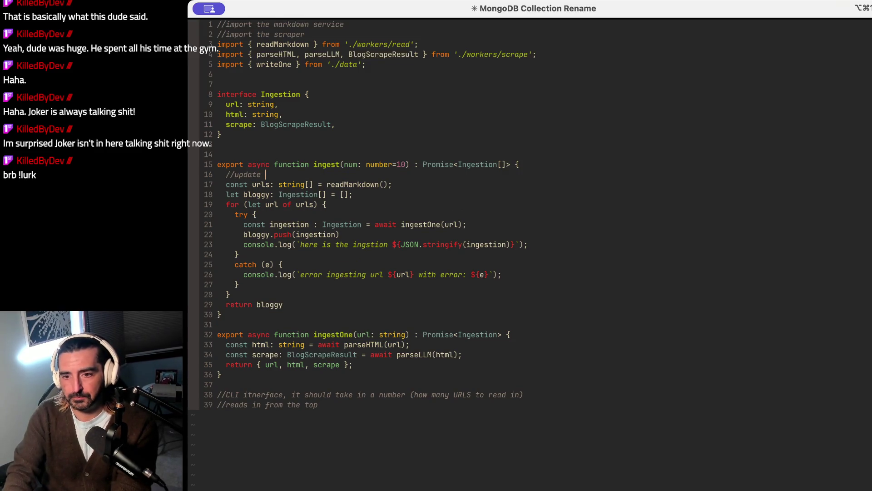
type("arkdow")
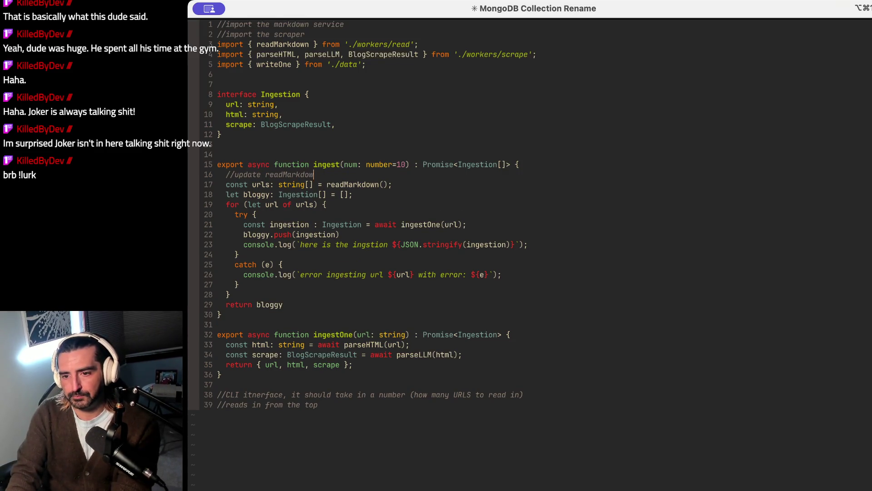
type("n to only ")
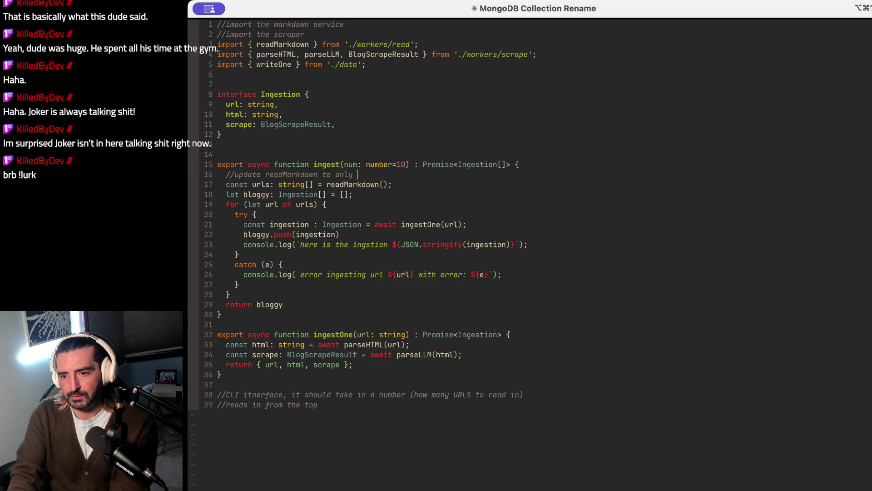
type("read in the number passed")
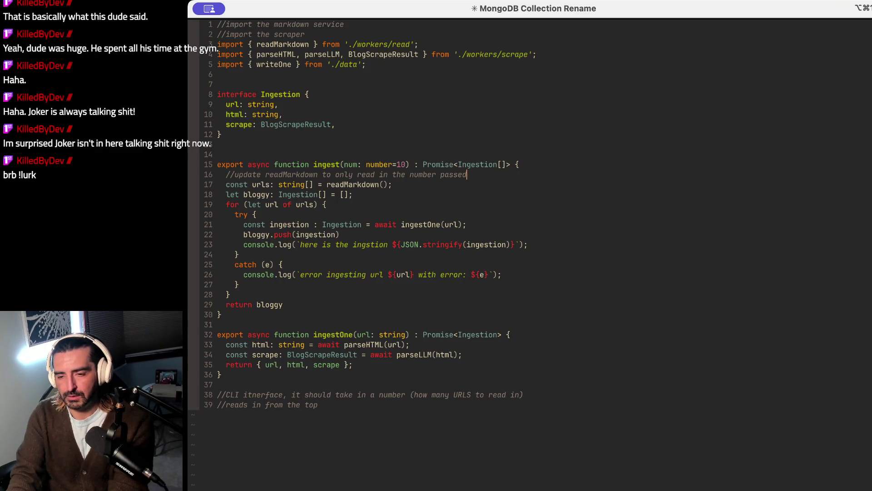
key("super+d")
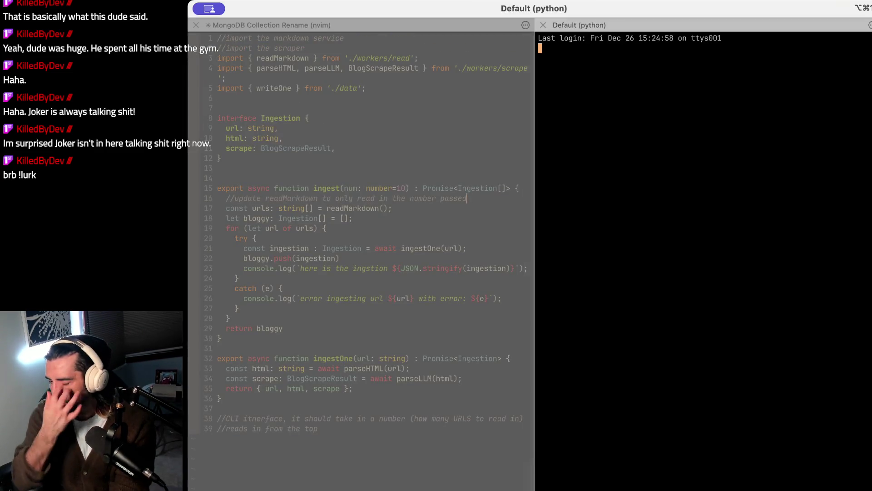
Step: Change into ~/document_ingester and list its contents
type("cd ~/doc")
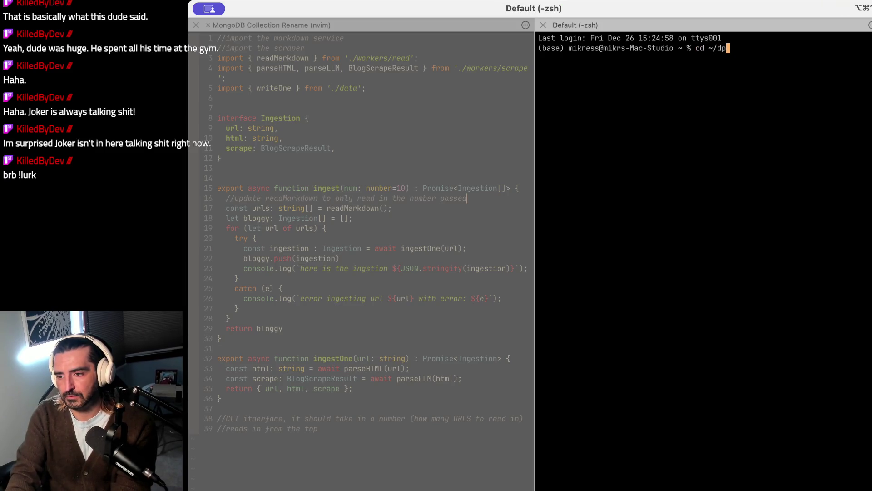
key("Tab")
type("u")
key("Tab")
key("Return")
type("ls")
key("Return")
Step: Move into document_ingestion, list its project files, then go into the workers folder
type("cd do")
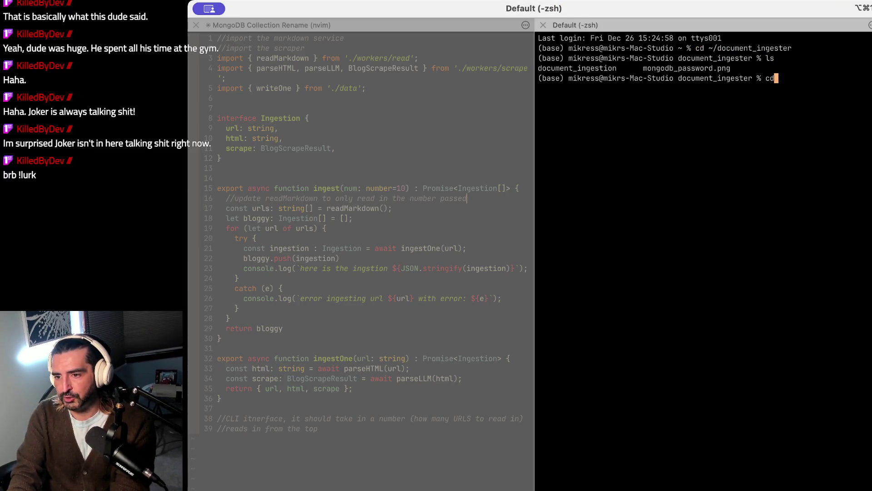
key("Tab")
key("Return")
type("ls")
key("Return")
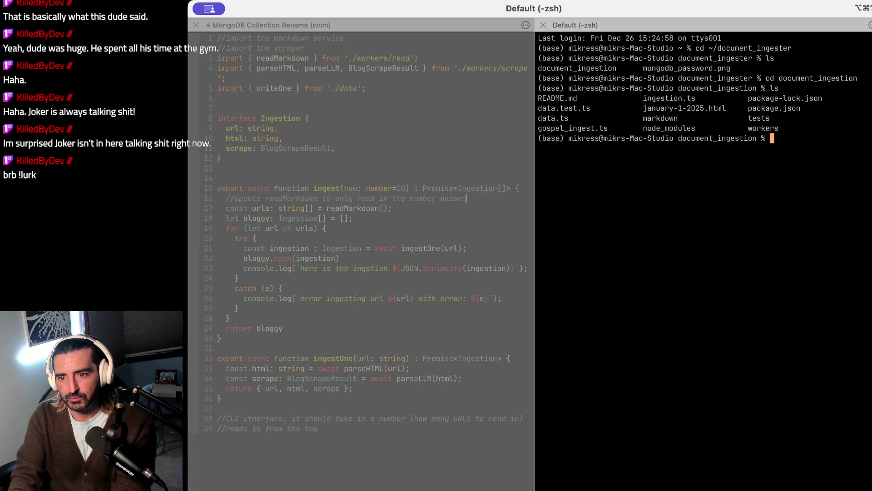
type("cd workers")
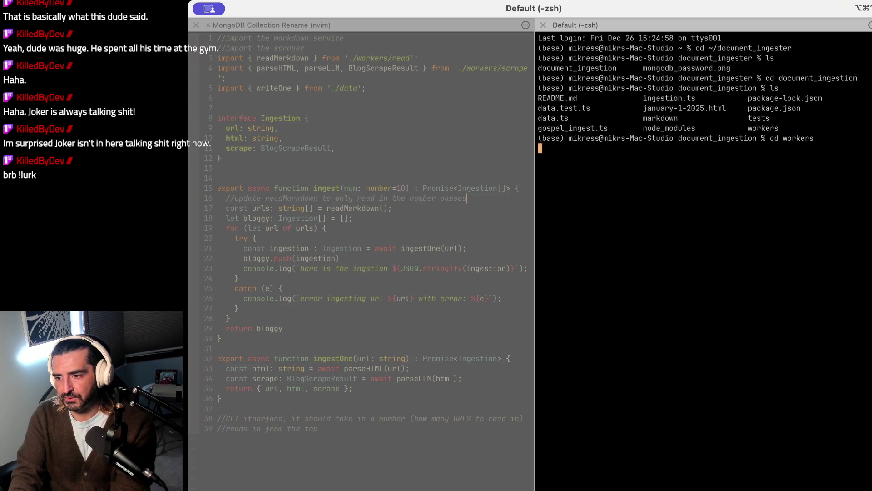
key("Return")
Step: List the workers files and open read.ts with vi, reading through parseMarkdownFile and parseMarkdownContent
type("ls")
key("Return")
type("vi re")
key("Tab")
key("Return")
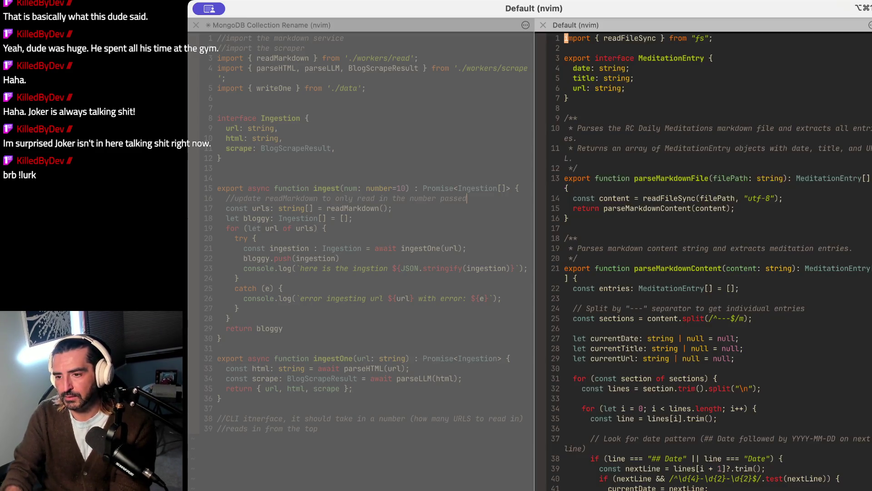
key("j")
key("j")
key("j")
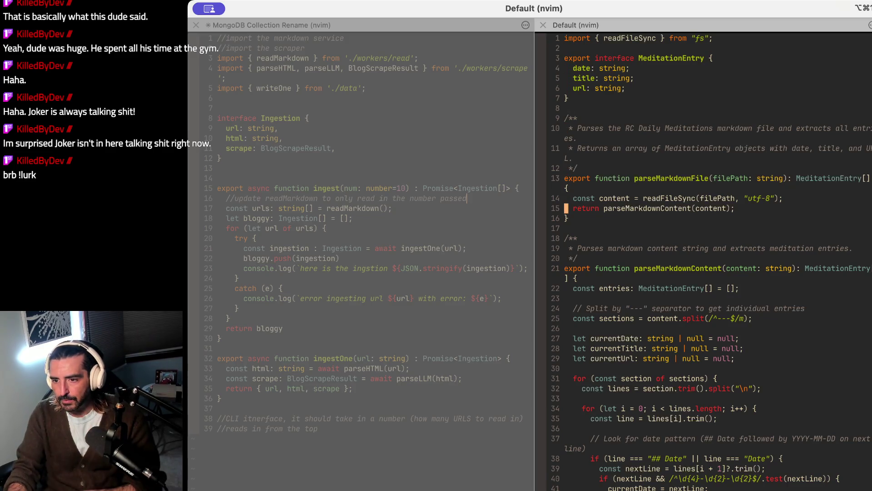
key("j")
key("j")
key("j")
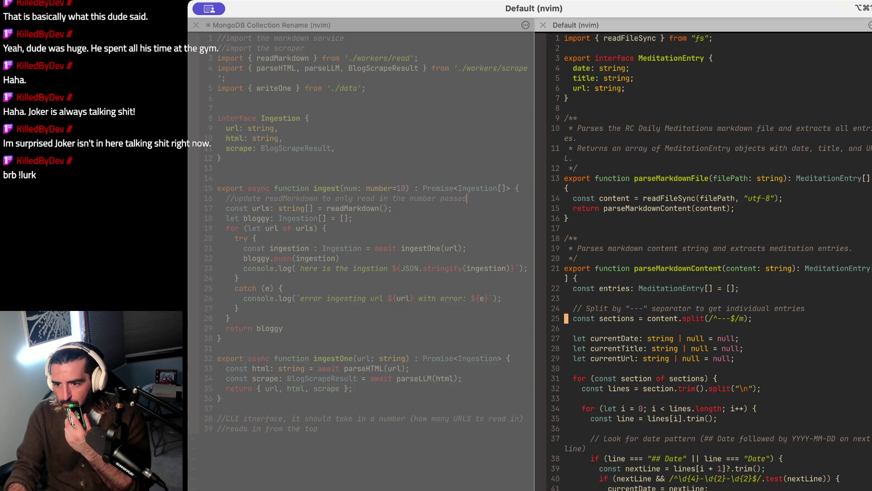
scroll(704, 255, "down", 15)
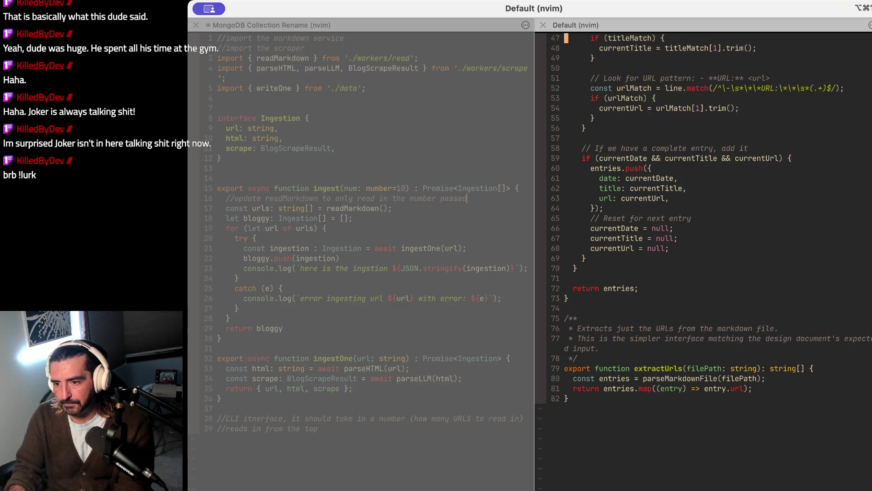
scroll(704, 254, "up", 15)
scroll(705, 255, "down", 15)
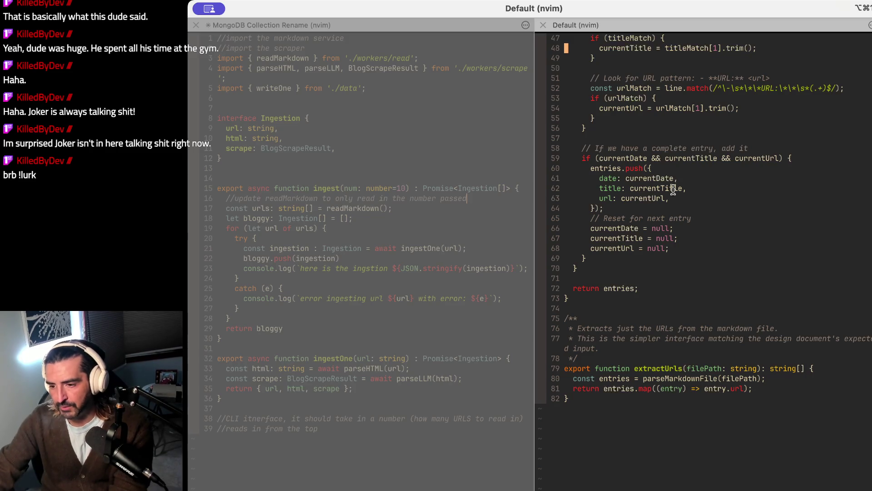
Step: Review extractUrls and its doc comment, then close the read.ts pane and return to the ingest file
left_click(650, 359)
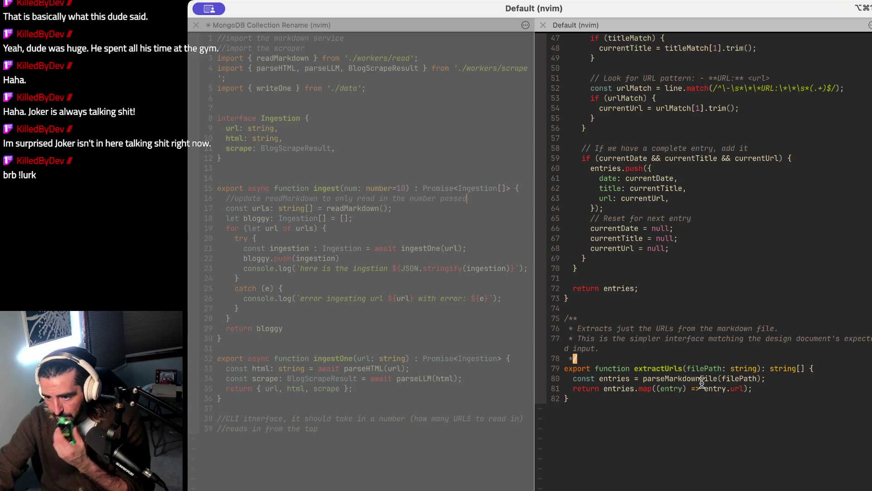
left_click_drag(616, 328, 617, 357)
left_click(666, 368)
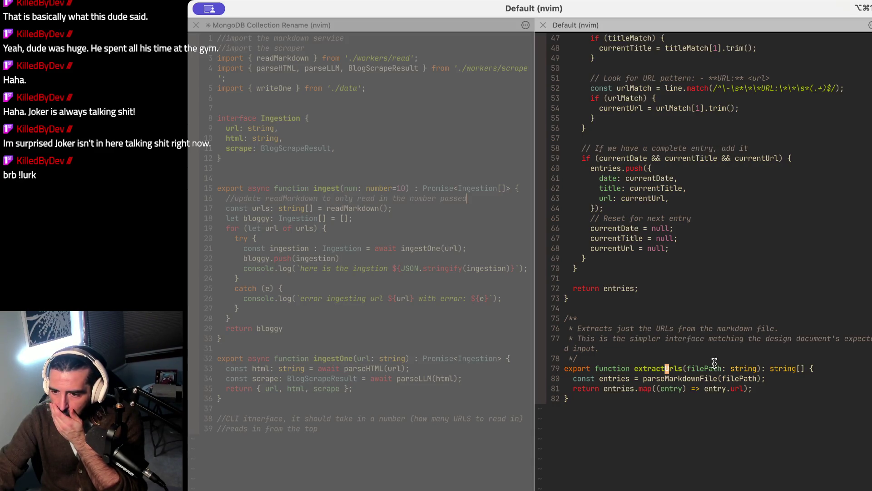
scroll(715, 363, "up", 15)
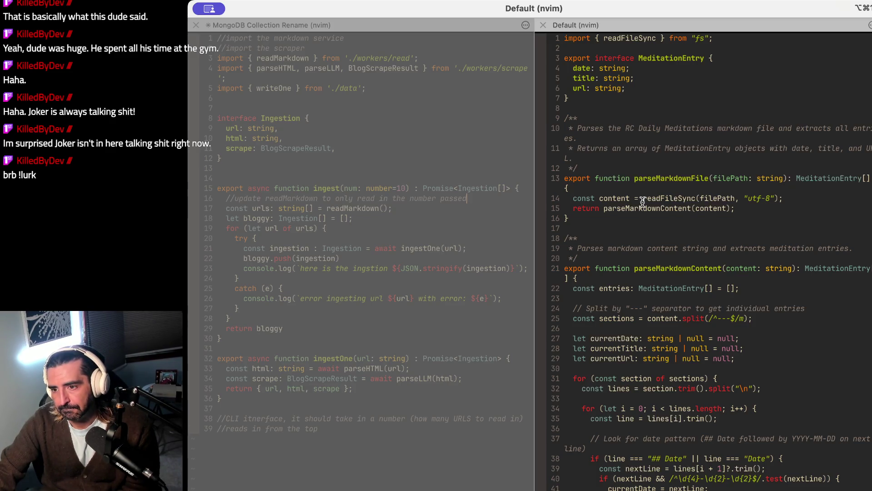
scroll(643, 202, "down", 19)
left_click_drag(602, 228, 660, 348)
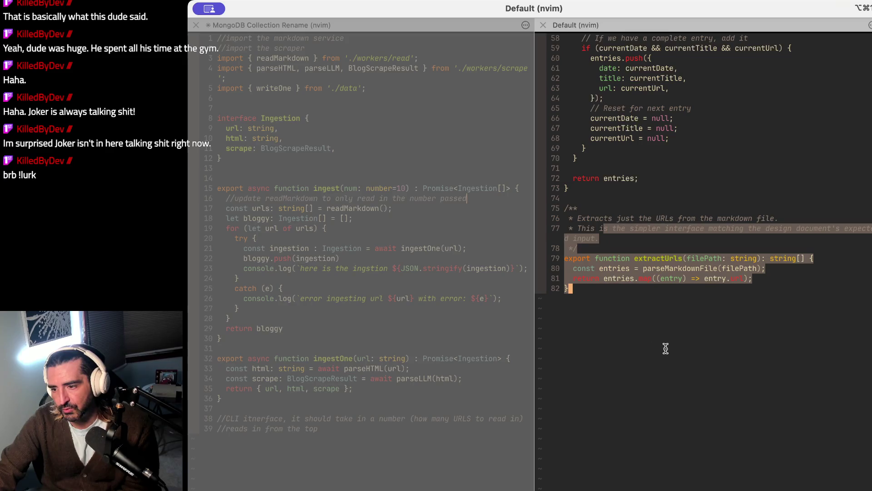
scroll(668, 336, "up", 10)
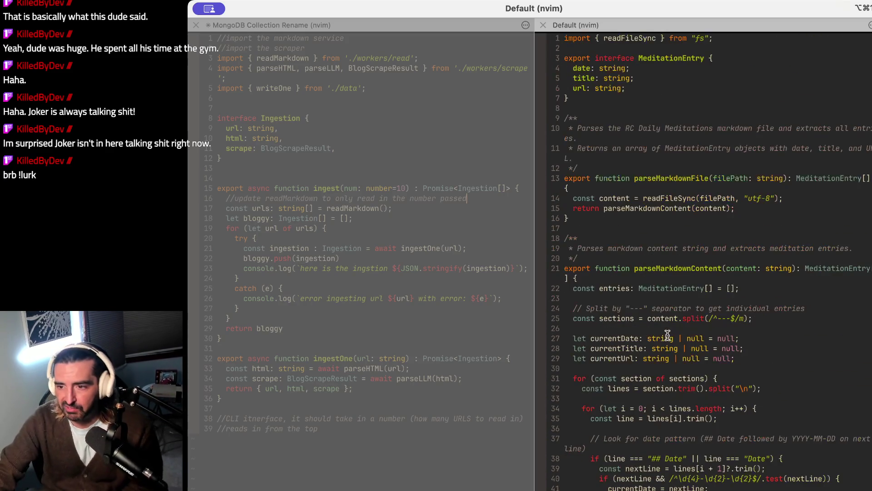
scroll(656, 192, "down", 20)
mouse_move(656, 192)
left_mouse_down()
mouse_move(684, 54)
mouse_move(675, 33)
mouse_move(570, 20)
left_mouse_up()
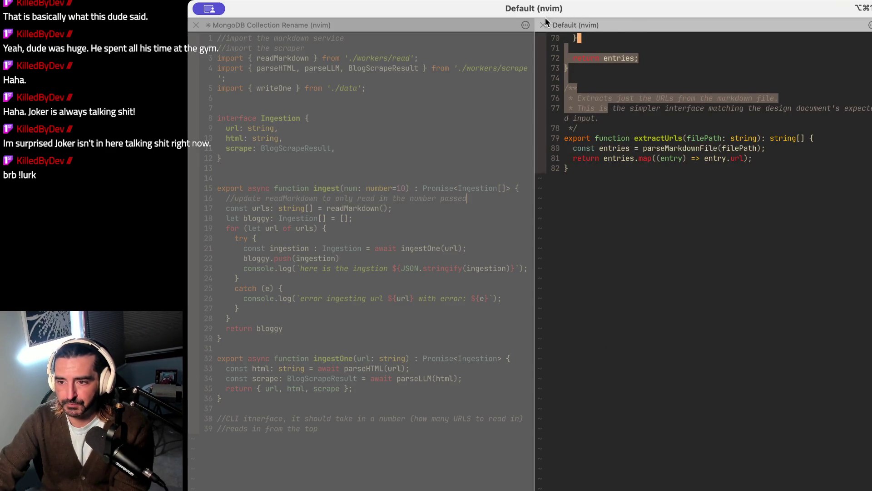
left_click(543, 25)
left_click(507, 215)
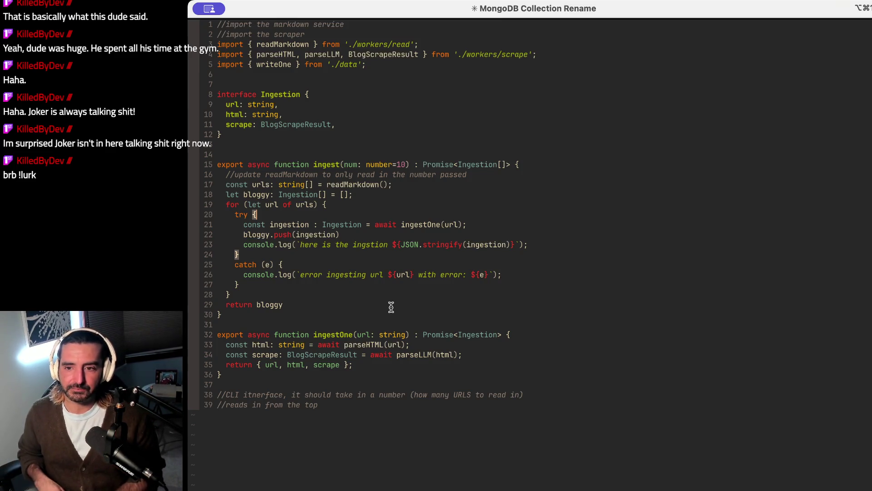
Step: Look over the readMarkdown import and the CLI comments near line 39, then jump back to line 1
left_click_drag(308, 44, 271, 40)
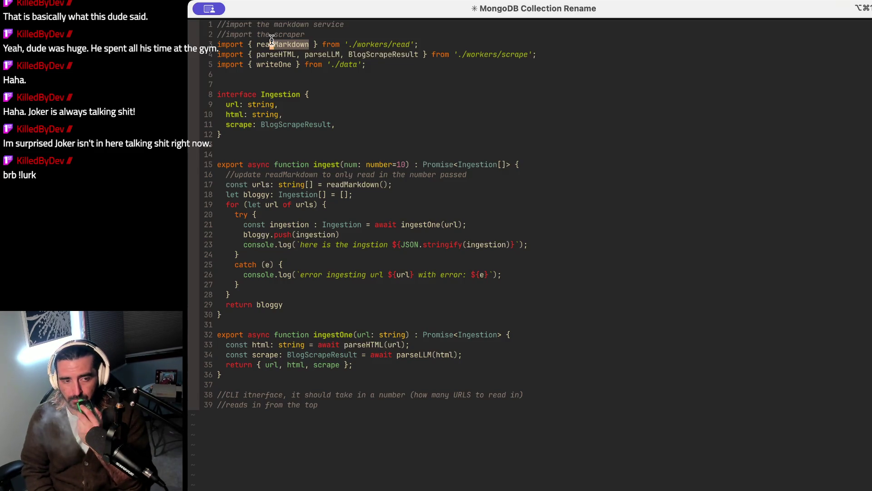
left_click(226, 396)
left_click(401, 424)
key("Escape")
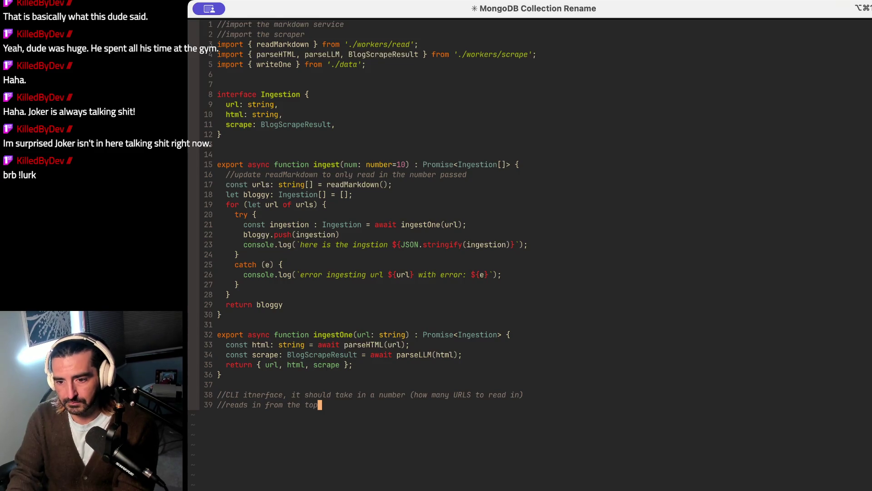
key("g")
key("g")
key("0")
key("ctrl+e")
key("ctrl+e")
key("ctrl+e")
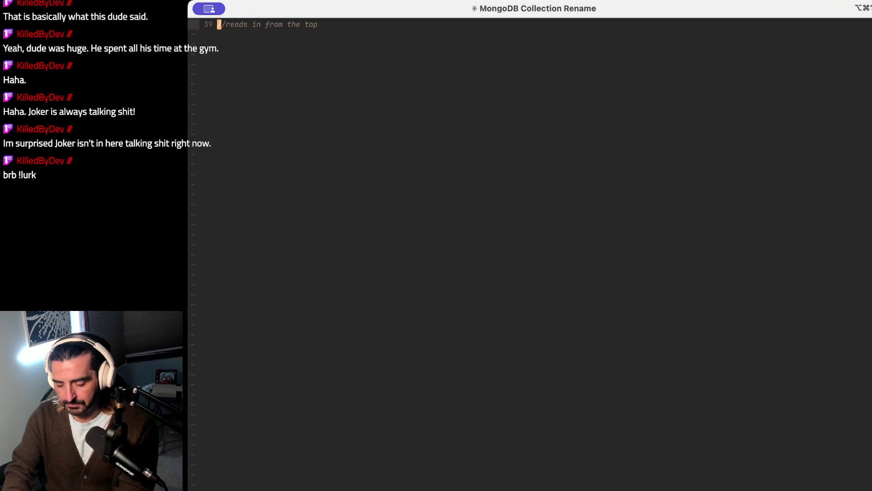
key("g")
key("g")
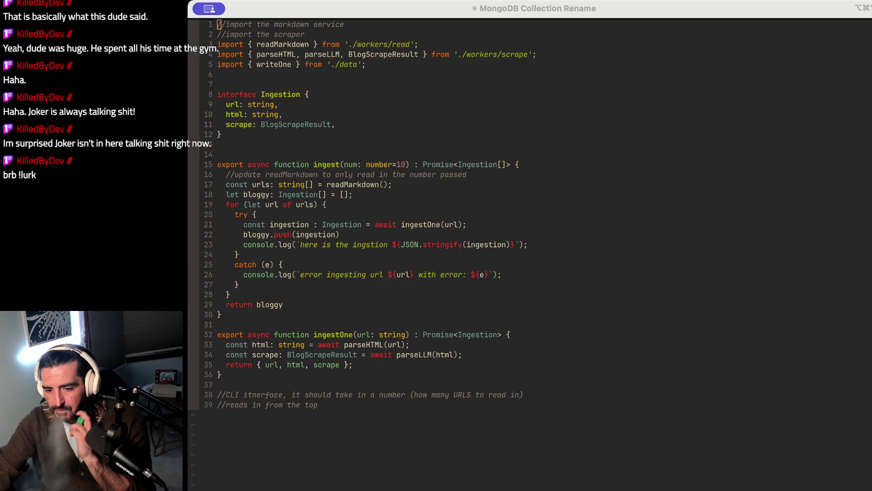
Step: Add an empty `if (require.main === module) { }` block below the last comment
left_click(422, 9)
left_click(338, 406)
type("o")
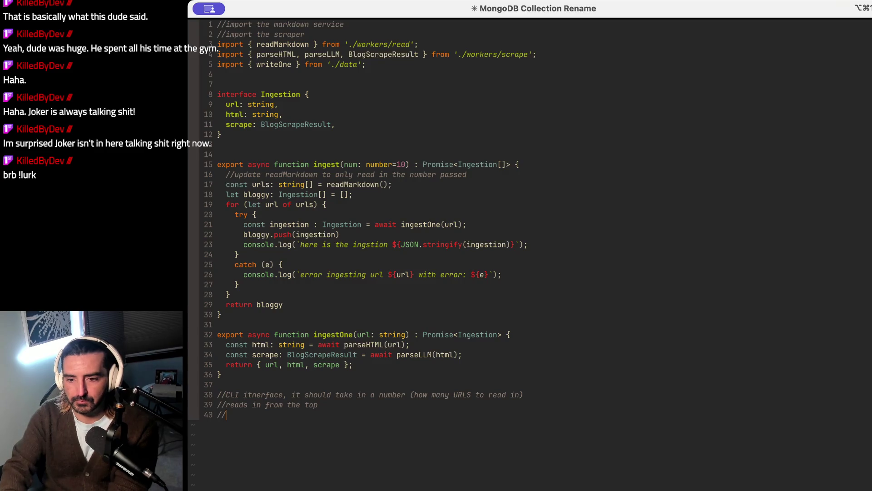
type("if (re")
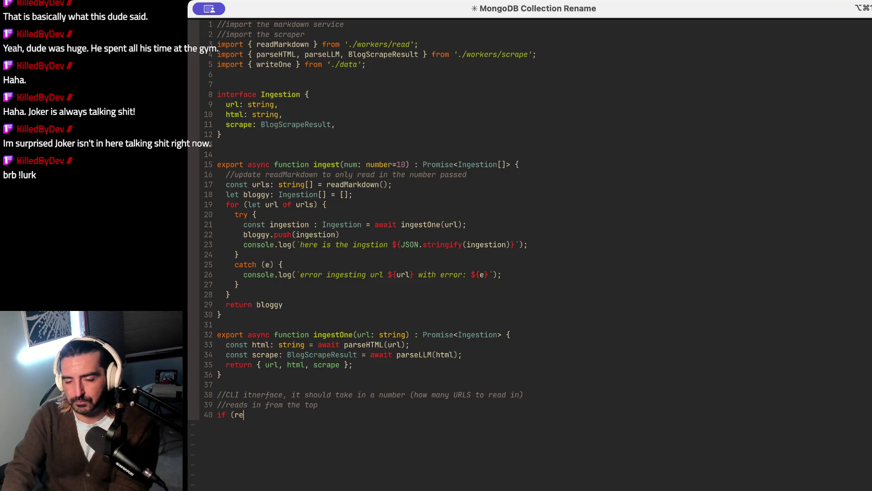
type("quire.main =")
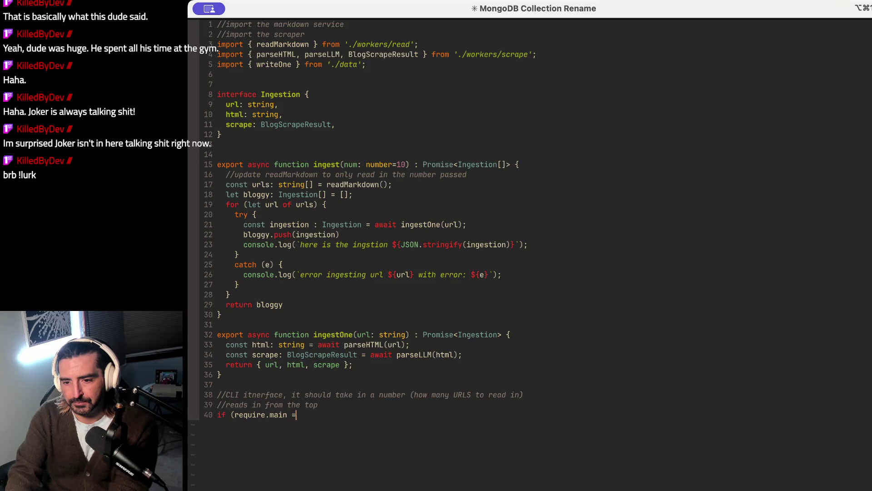
type("== module) {")
key("Return")
key("Return")
key("Return")
type("}")
key("Escape")
key("k")
key("k")
key("k")
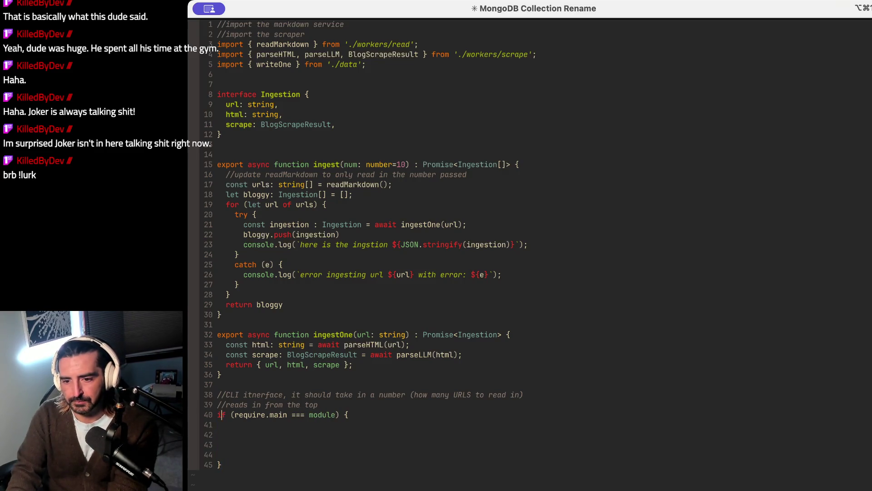
Step: Add `const args = process.argv.slice(2);`, `let num = 10; //default`, and a loop header over args.length
type("oconst args = proce")
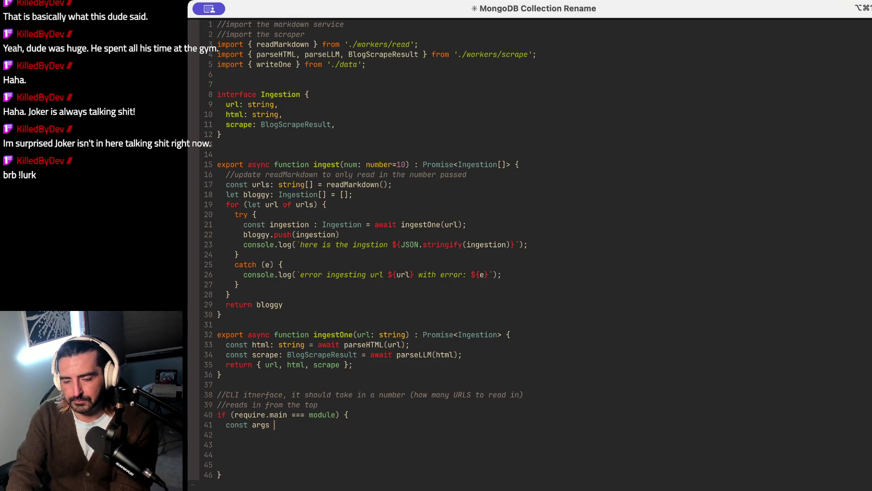
type("ss.")
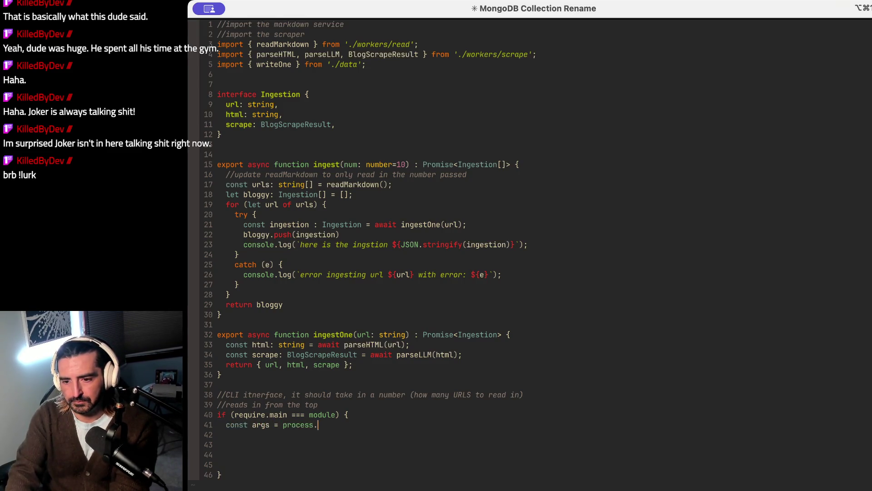
type("argv.sli")
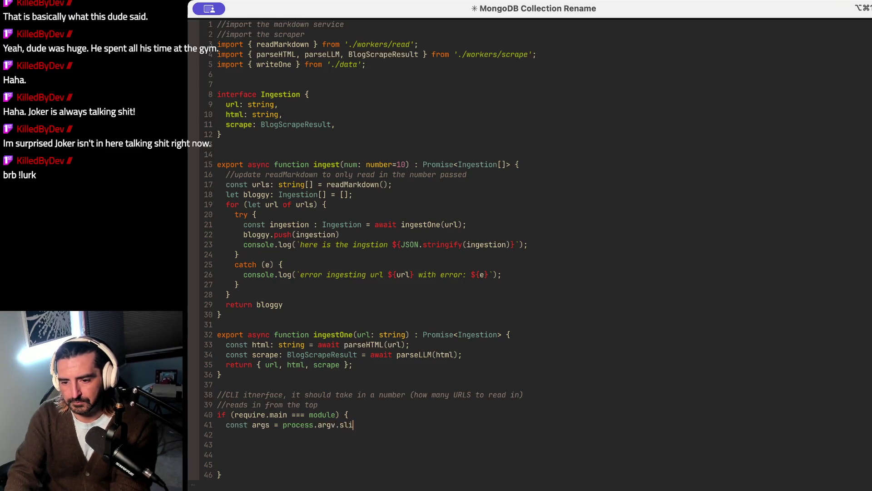
type("ce(2);")
key("Return")
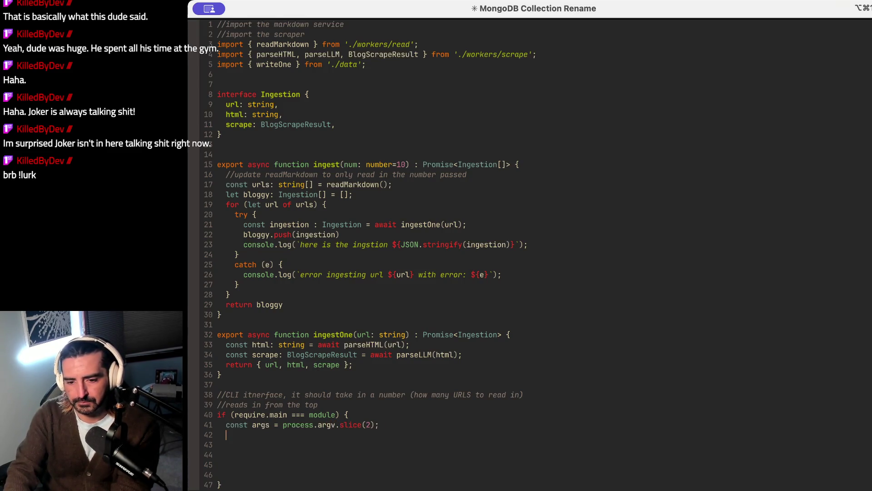
type("let num = 10; //default")
key("Return")
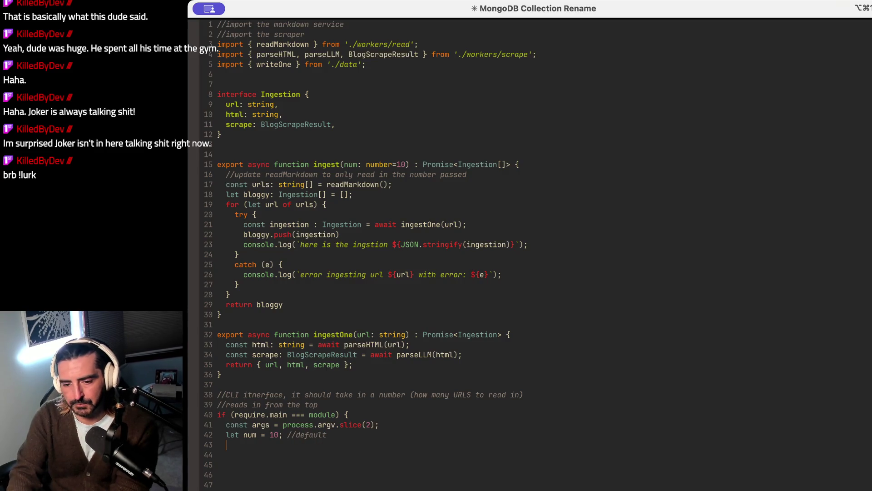
type("for (let ")
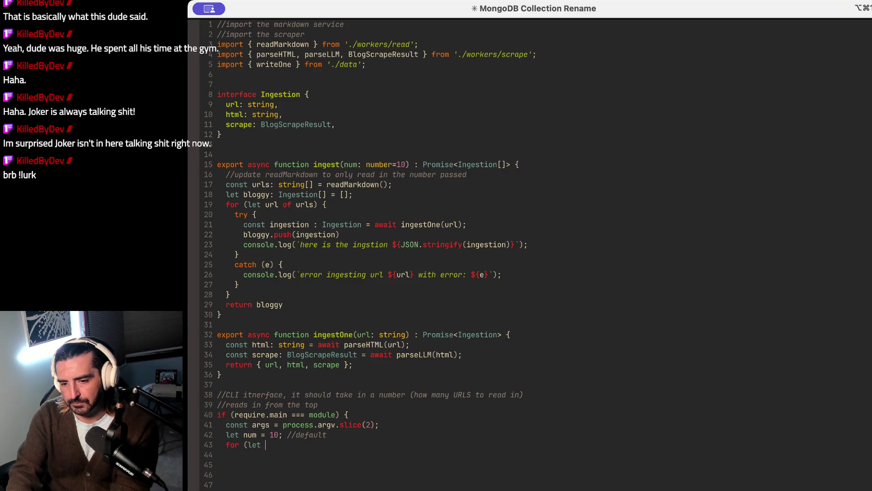
type("i - 0")
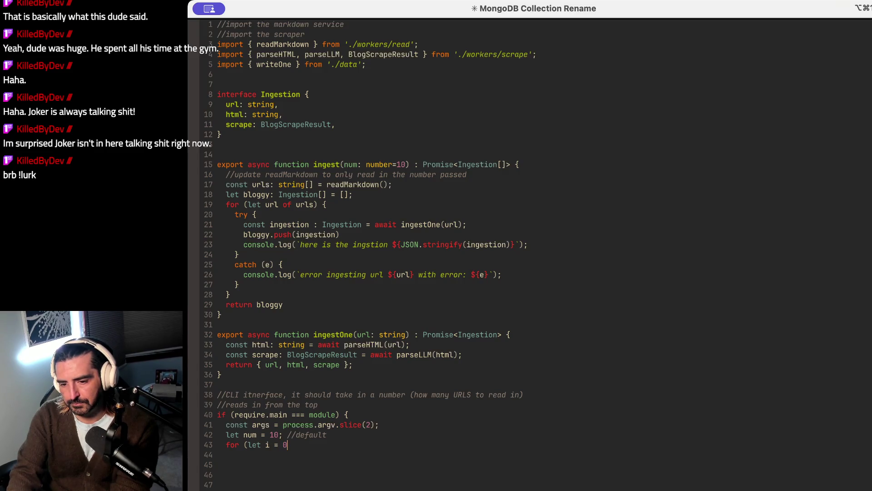
type("; i < num")
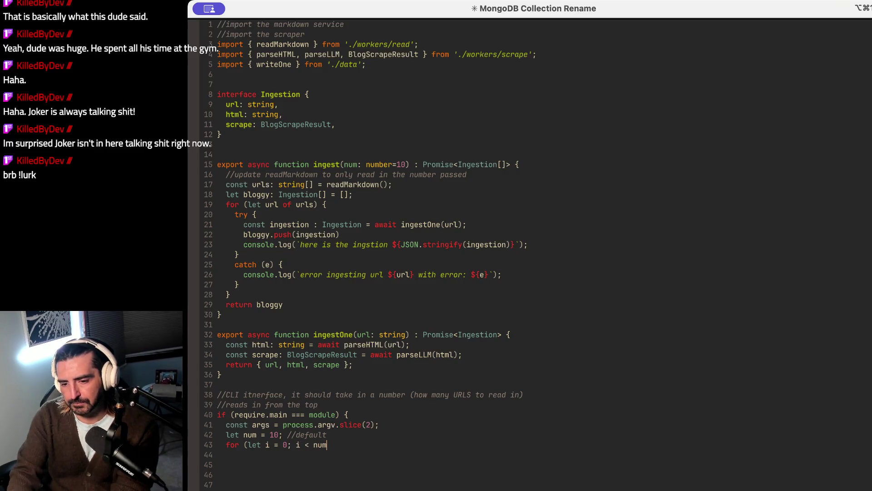
type("; i++")
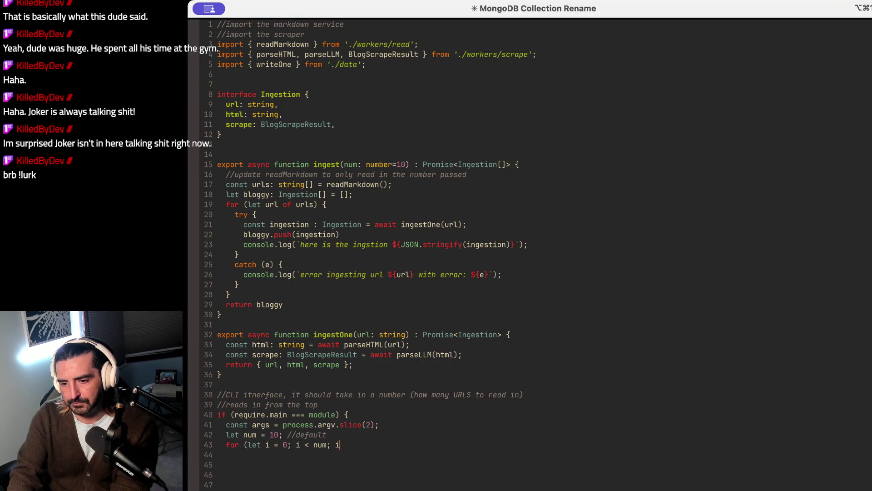
left_click(331, 444)
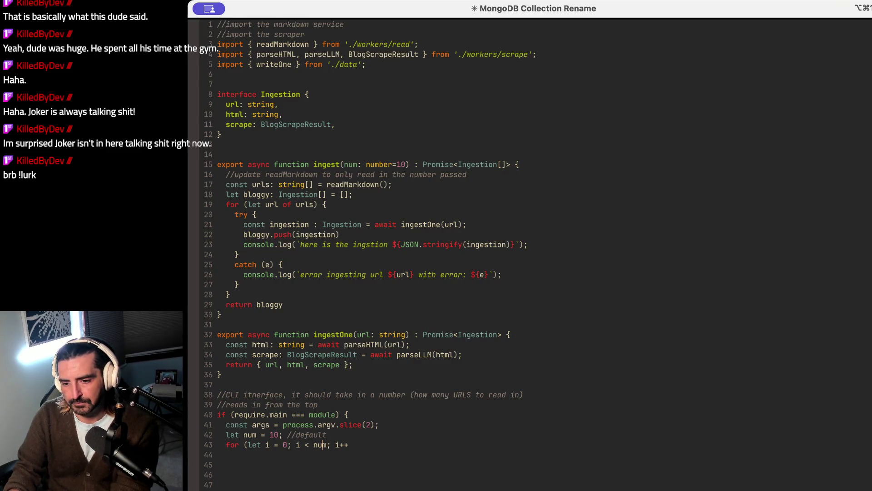
key("Left")
key("BackSpace")
key("BackSpace")
key("BackSpace")
type("args.length")
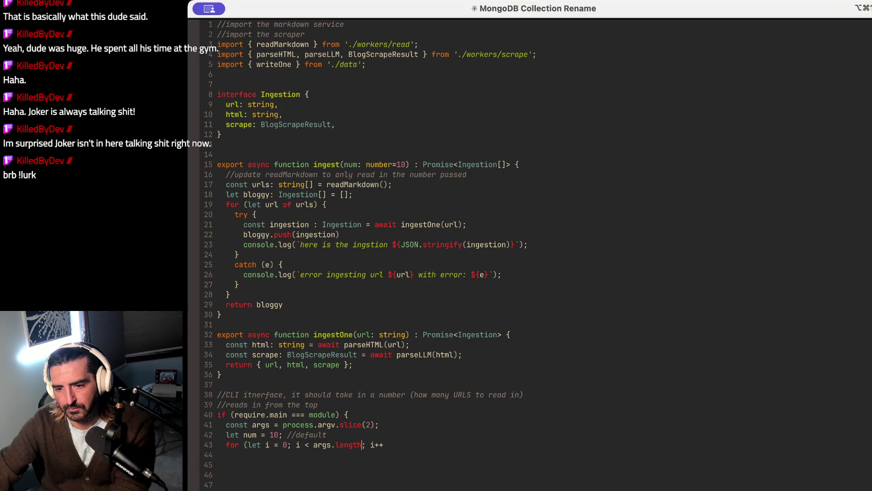
Step: Give the for loop its opening and closing braces and open a line inside it
left_click(350, 457)
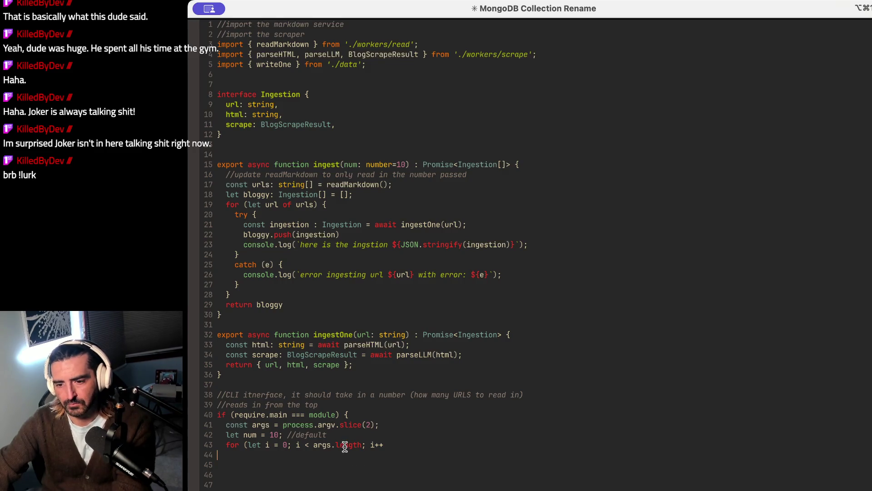
key("Up")
key("End")
type(") {")
key("Return")
key("Return")
key("Return")
type("}")
key("Up")
key("Up")
key("Up")
key("End")
key("Return")
Step: Inside the loop, add the check `if (args[i] === "--num" && args[i+1]) {`
type("if (args[i] =")
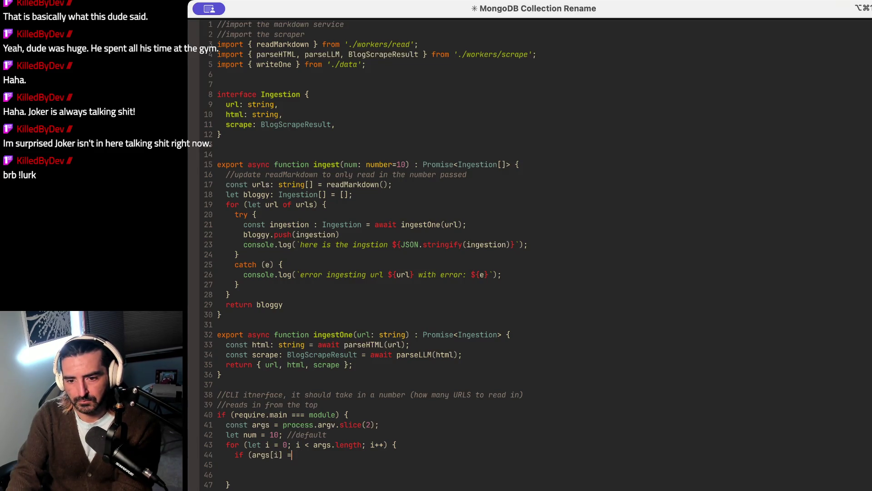
type("== ")
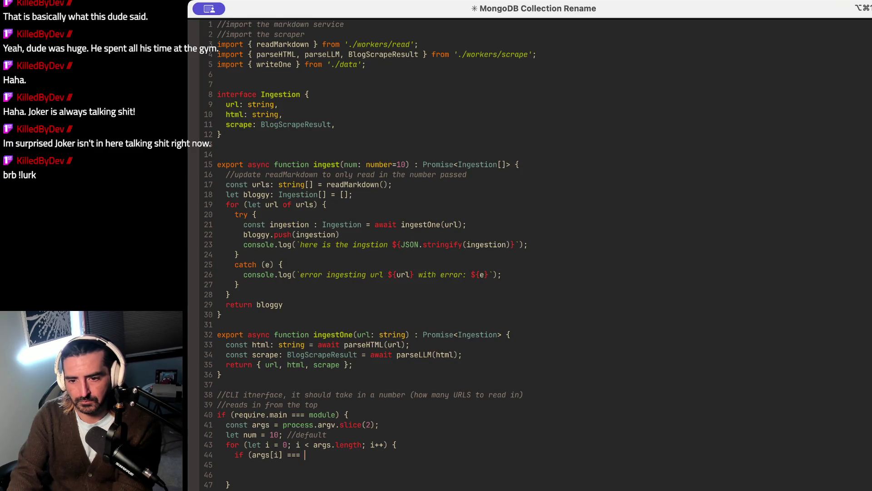
type("\"--")
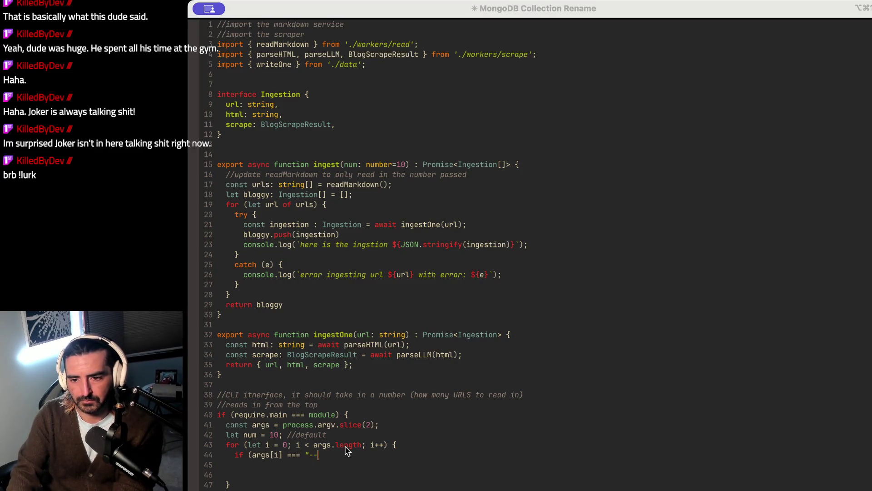
type("num\" &* a")
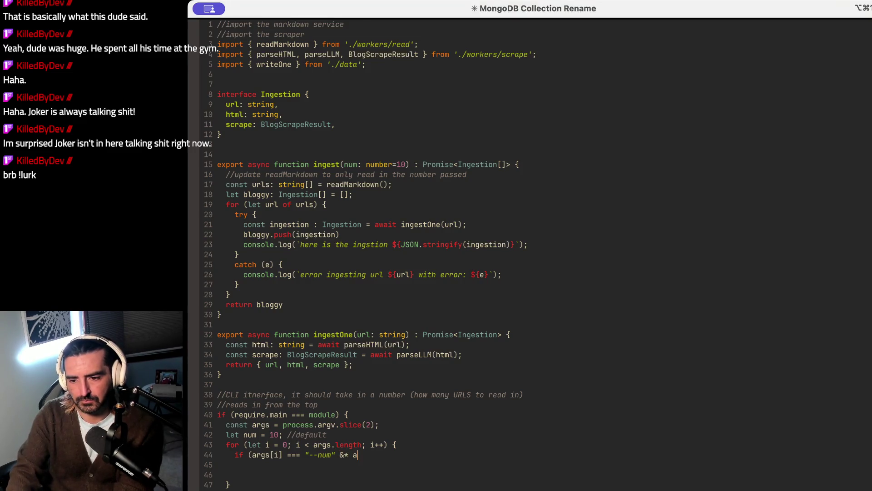
key("BackSpace")
key("BackSpace")
key("BackSpace")
type("& arg")
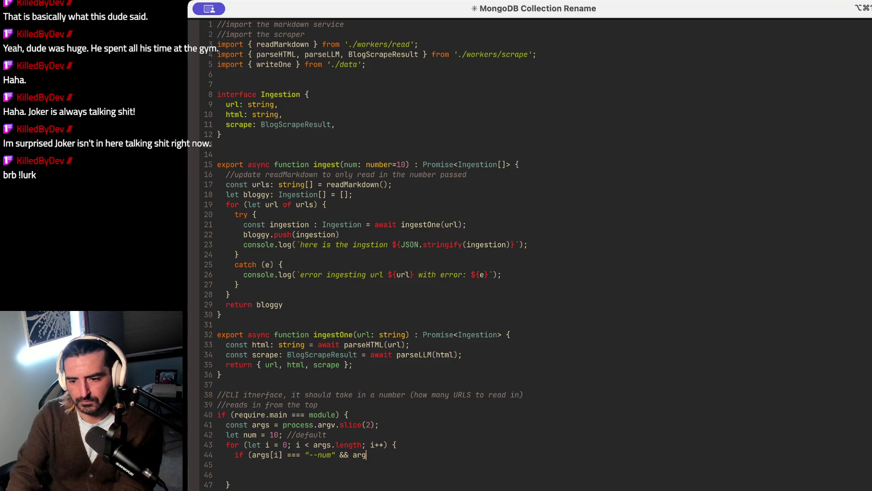
type("s[")
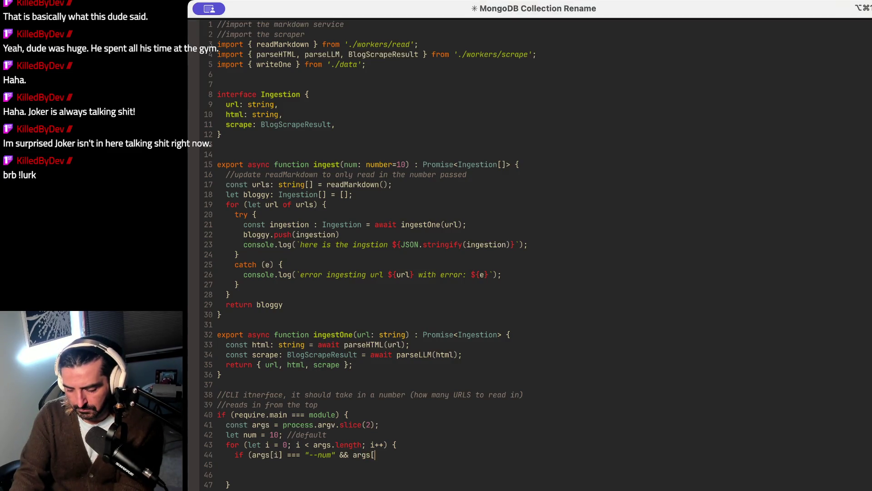
type("i+1]) ")
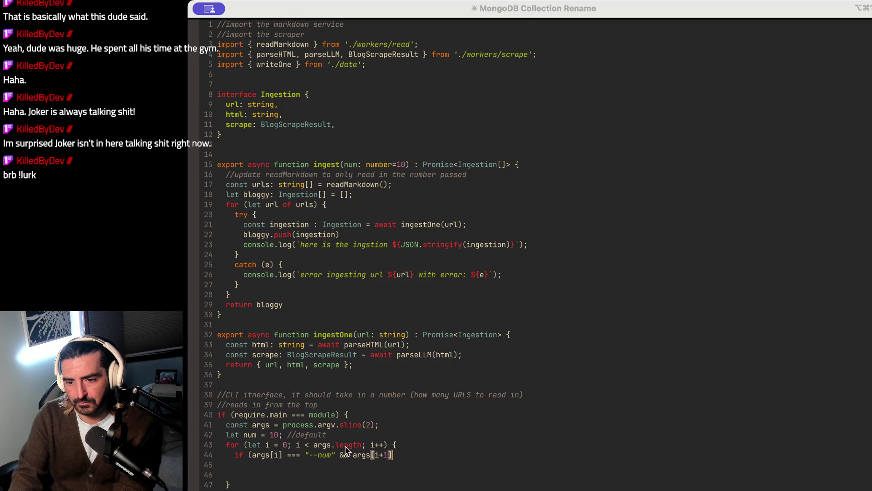
type("{")
key("Return")
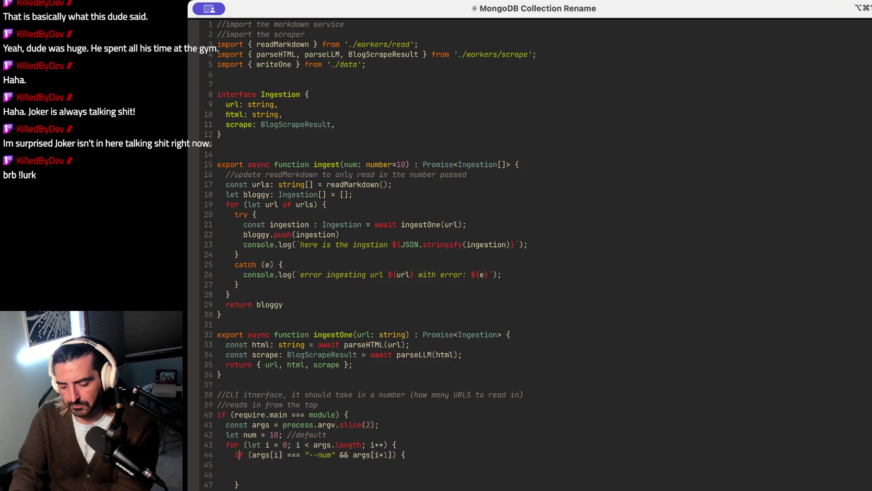
type("i")
key("End")
key("Return")
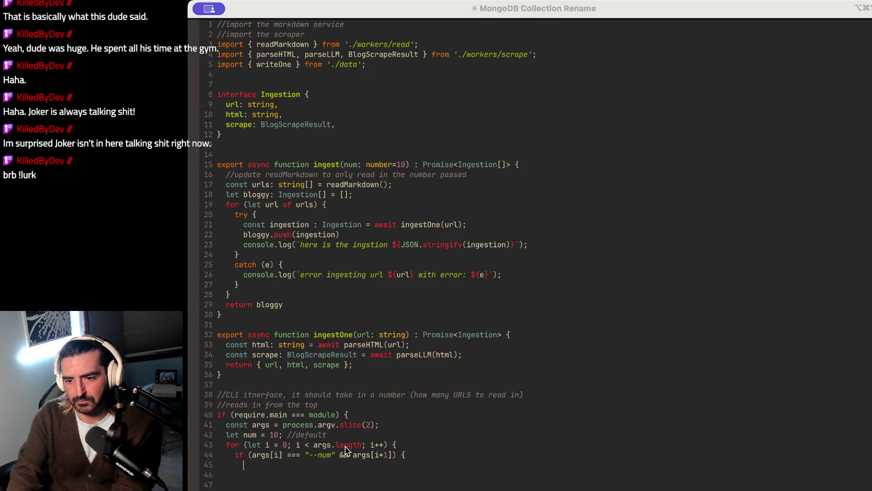
Step: Set `num = Number(args[i + 1]);` and close the if and for blocks with braces
type("num = Number)")
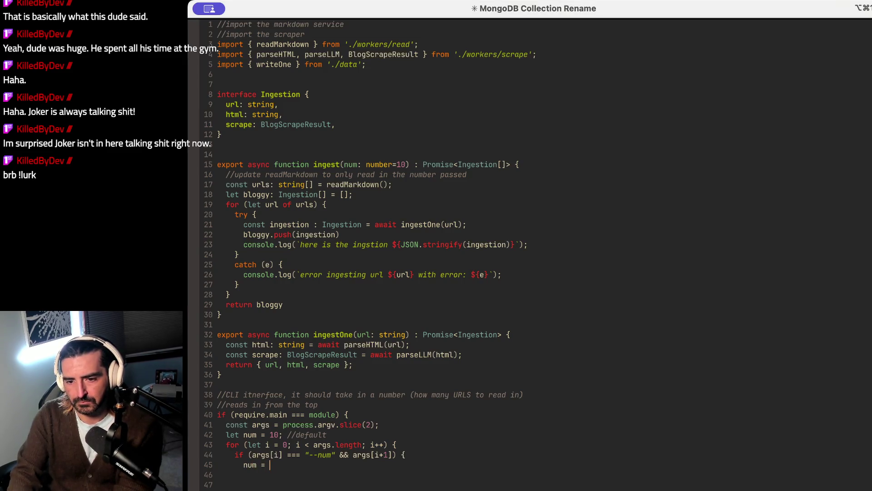
key("BackSpace")
type("(args")
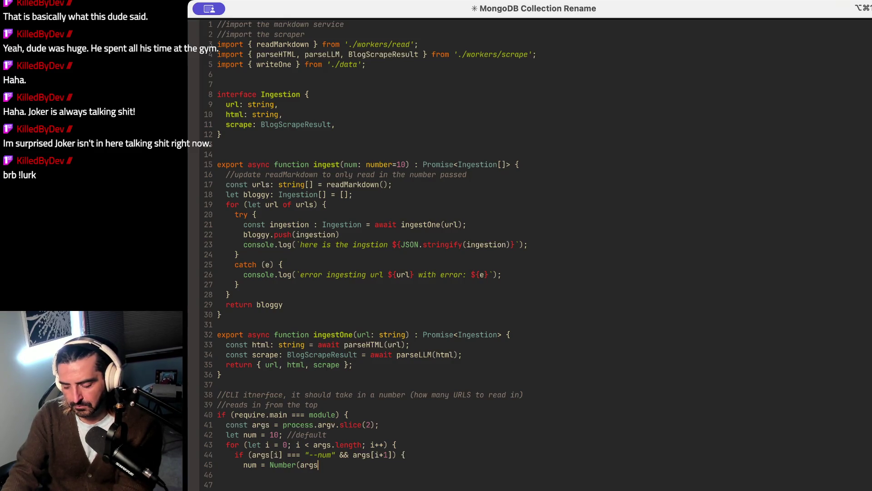
type("[i]")
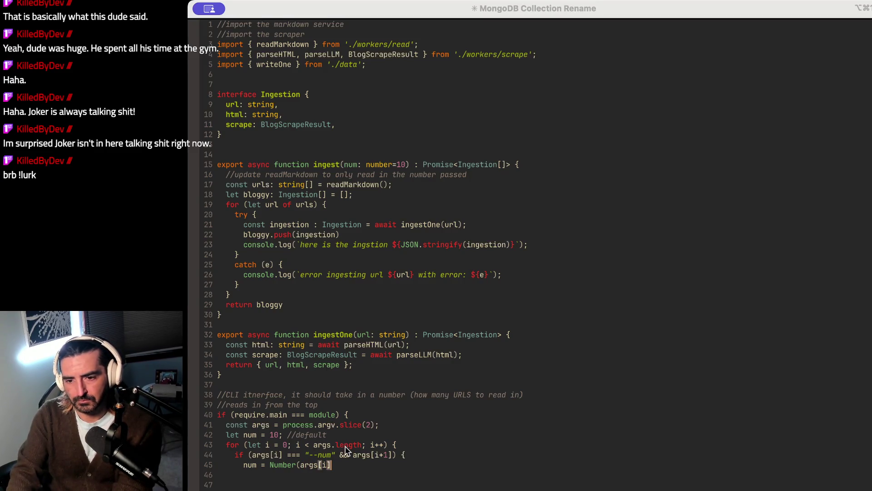
key("BackSpace")
type("+ 1]);")
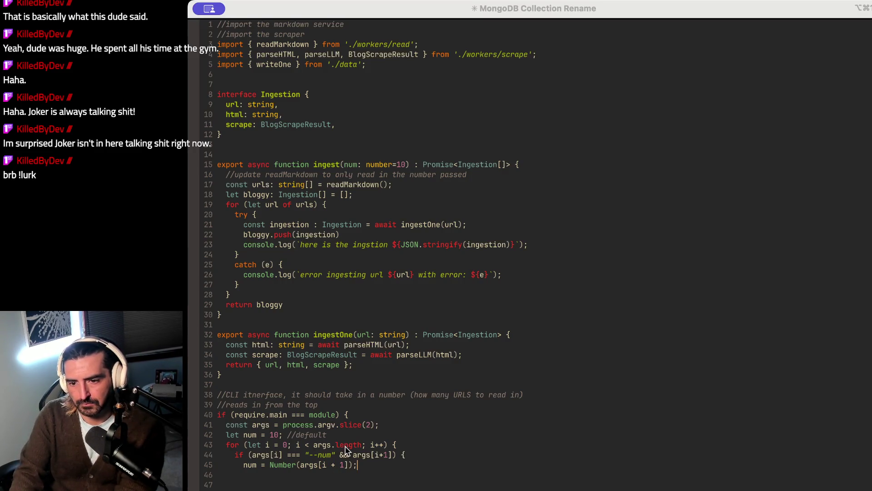
key("Down")
key("Down")
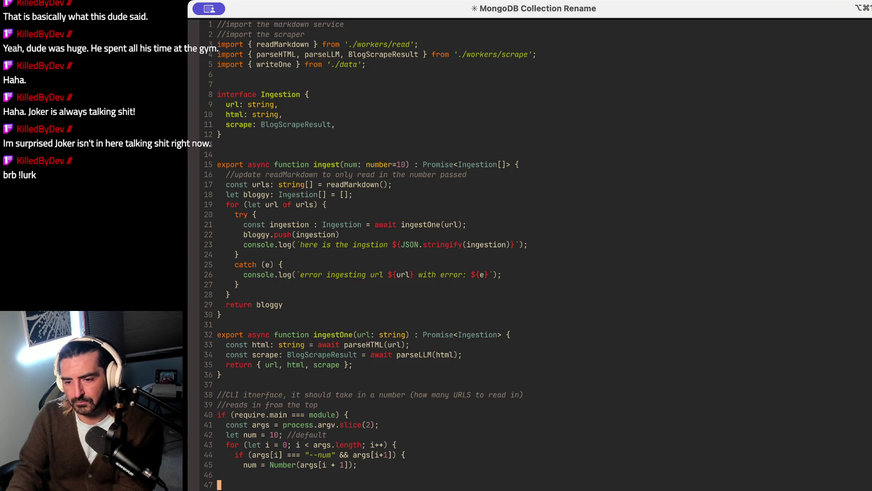
type("}")
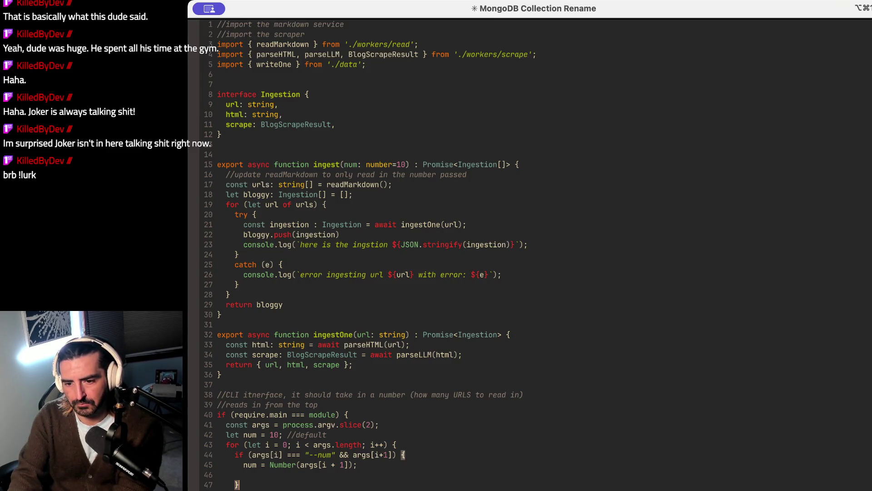
key("Return")
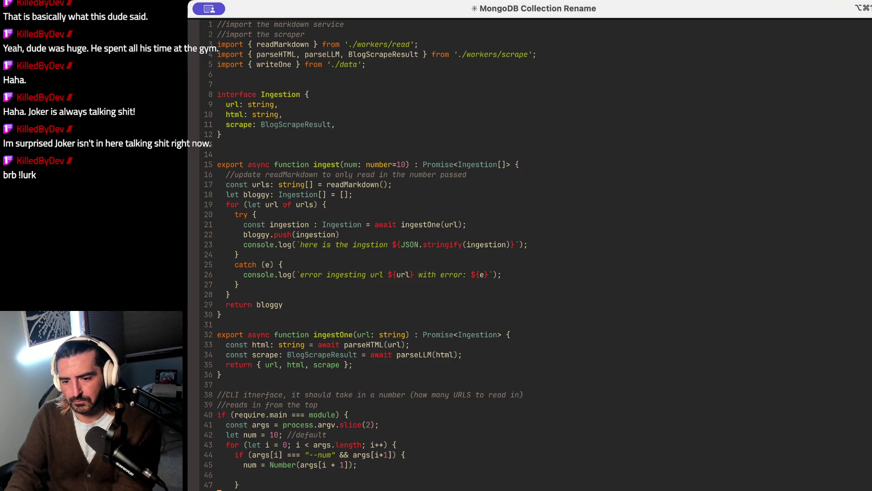
type("}")
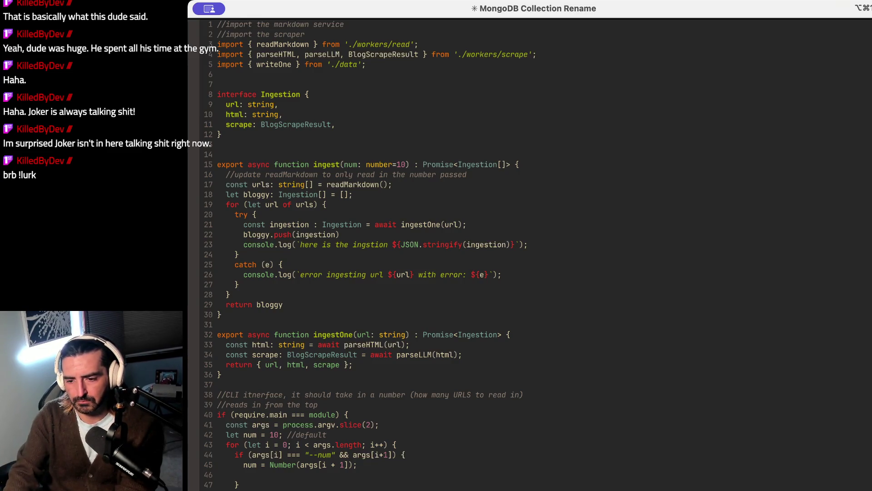
Step: Bring in the ingest(num).then/.catch code from another window and scroll down to view it below the loop
key("super+Tab")
key("super+Tab")
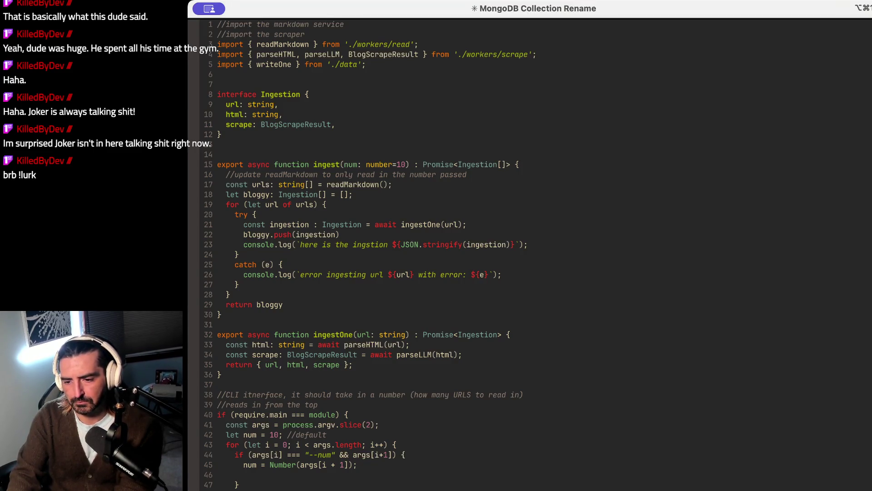
key("super+Tab")
key("super+Tab")
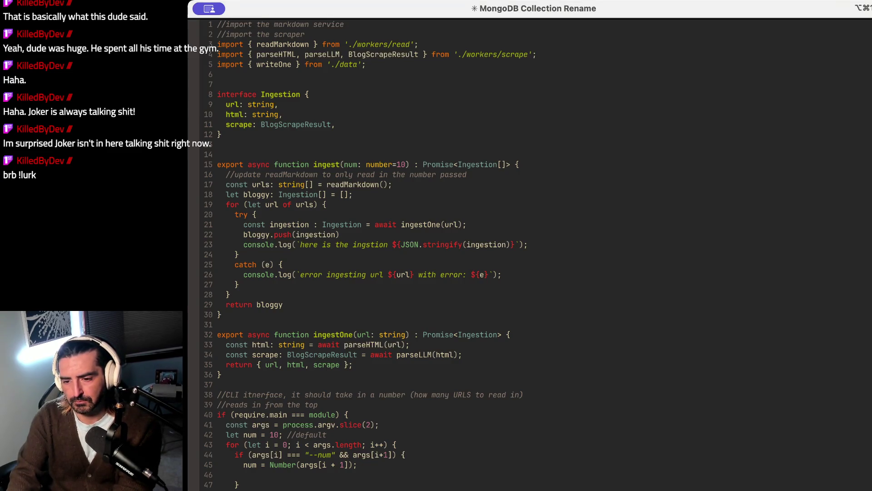
key("super+Tab")
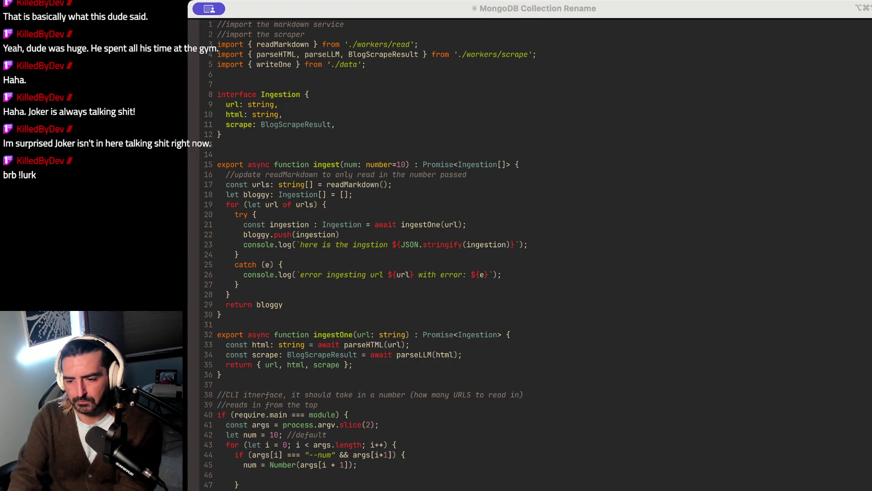
key("super+Tab")
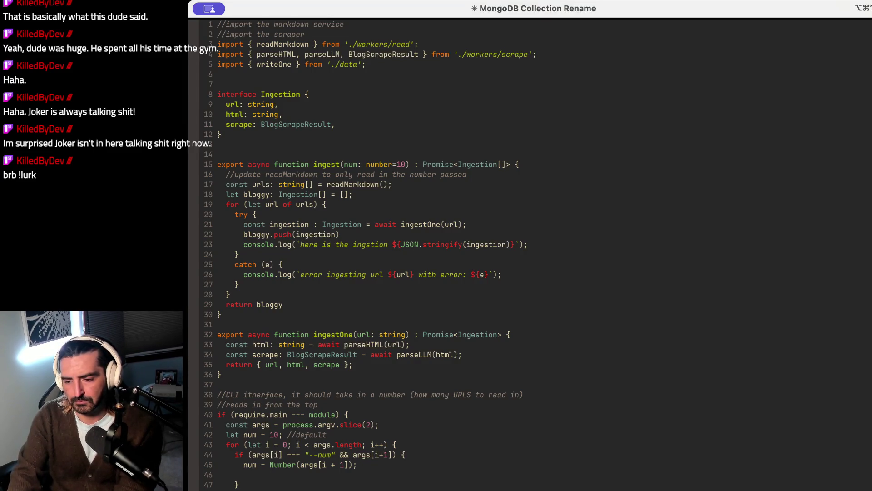
key("super+Tab")
key("super+Tab")
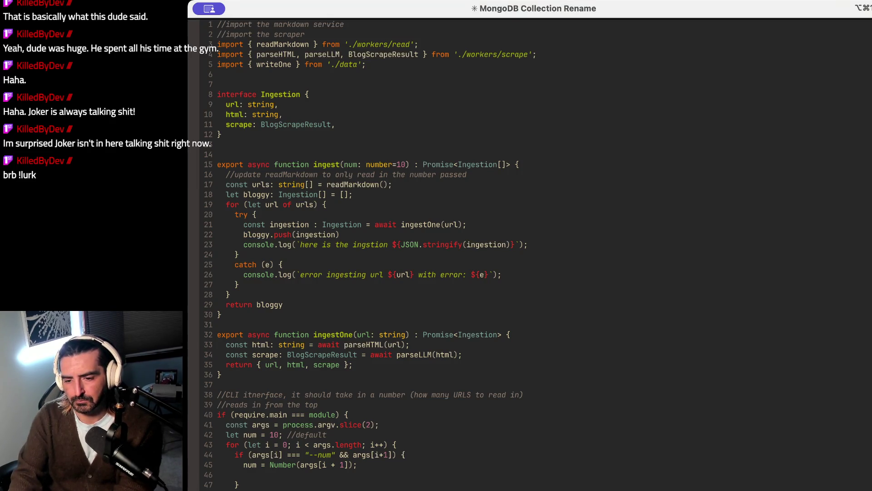
key("super+Tab")
key("super+Tab")
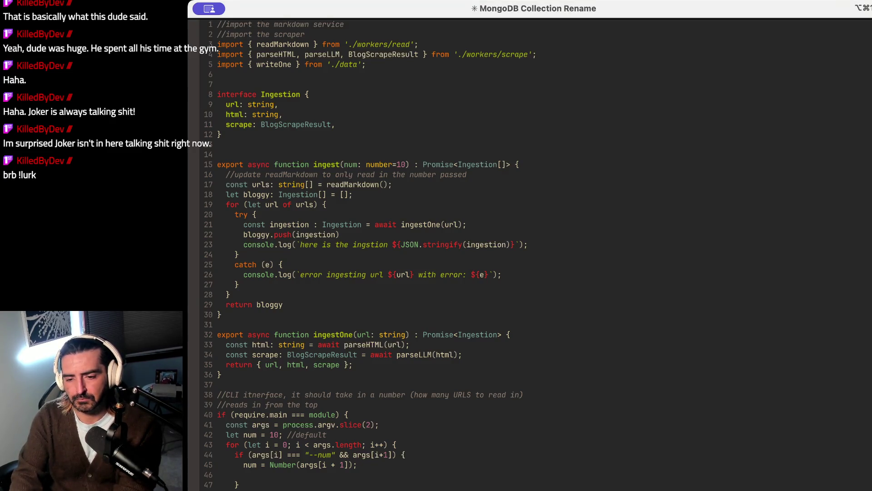
scroll(454, 255, "down", 1)
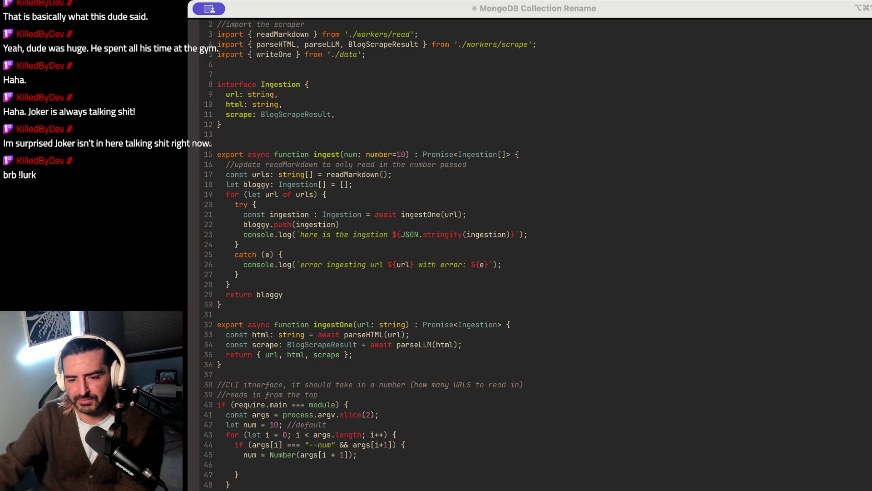
scroll(527, 255, "down", 9)
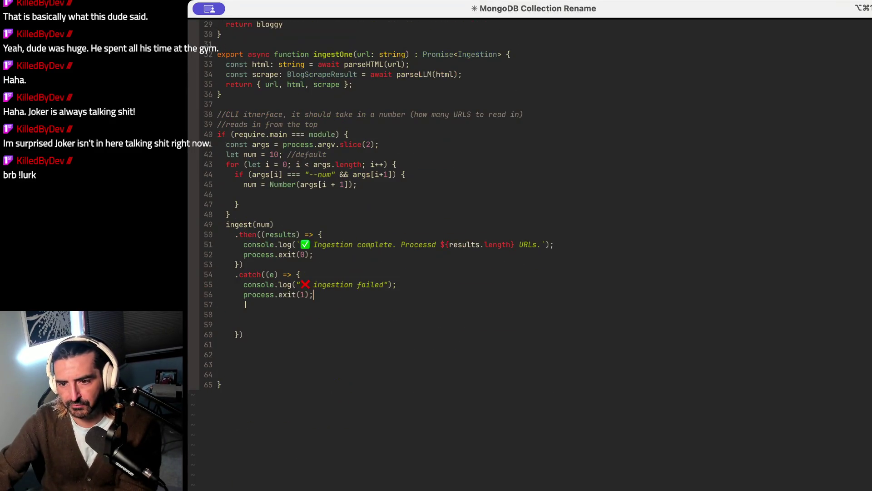
Step: Delete the empty lines inside the .catch block with dd
left_click(246, 304)
key("Escape")
key("d")
key("d")
key("d")
key("d")
key("d")
key("d")
key("j")
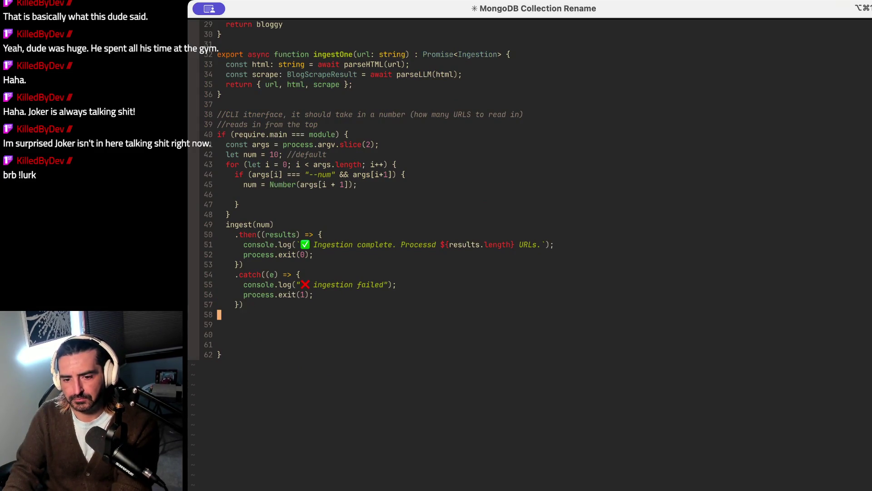
key("j")
key("d")
key("d")
key("d")
key("d")
key("d")
key("d")
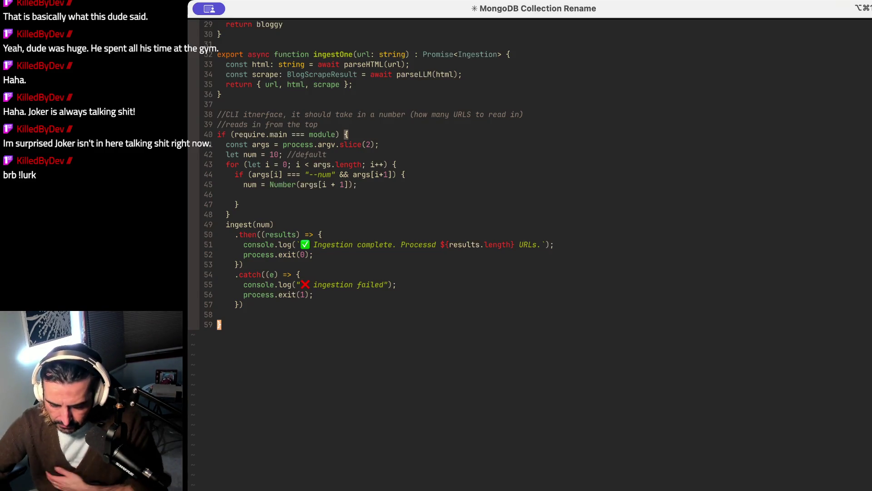
Step: Check the argument-parsing loop and its closing brace in the finished require.main block
key("super+Tab")
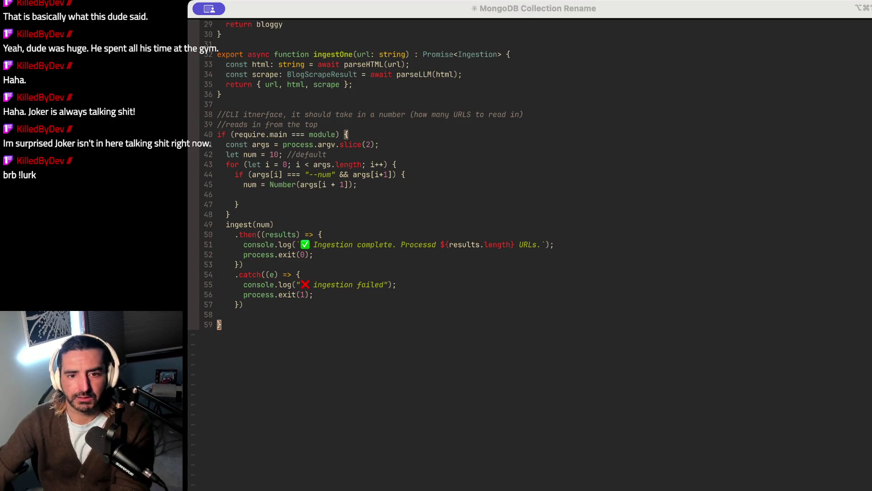
left_click(413, 216)
left_click(412, 215)
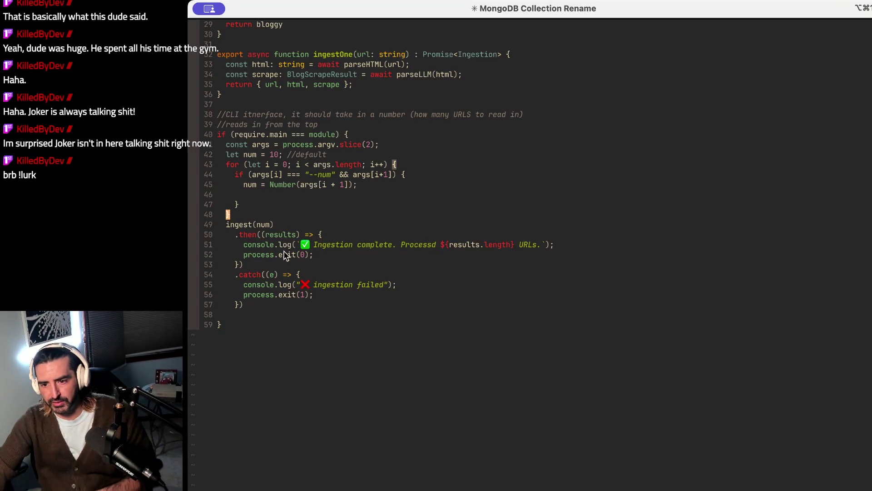
left_click_drag(287, 164, 290, 185)
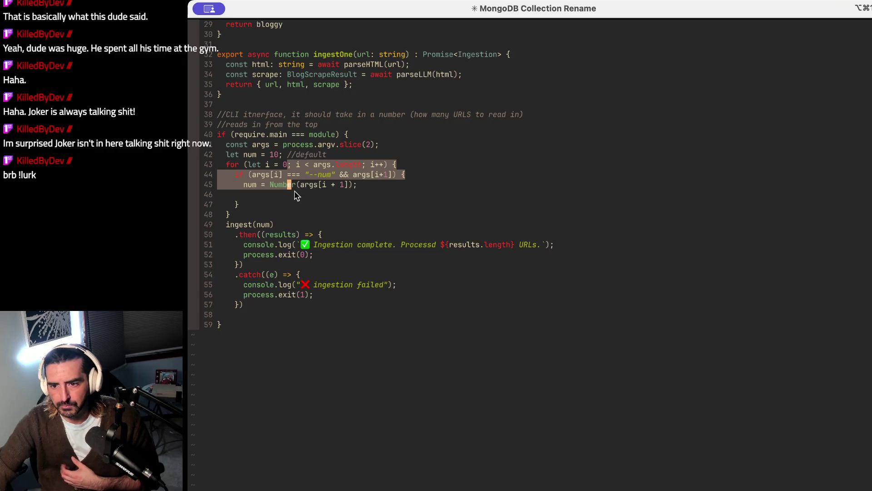
left_click(240, 214)
scroll(240, 215, "up", 7)
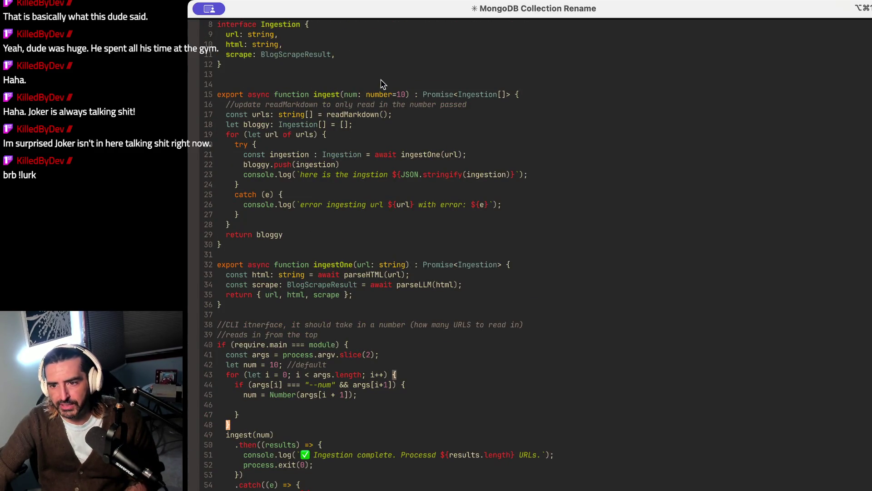
Step: Insert 'TODO:' after the slashes so line 16 reads '//TODO: update readMarkdown to only read in the number passed'
left_click_drag(385, 94, 425, 95)
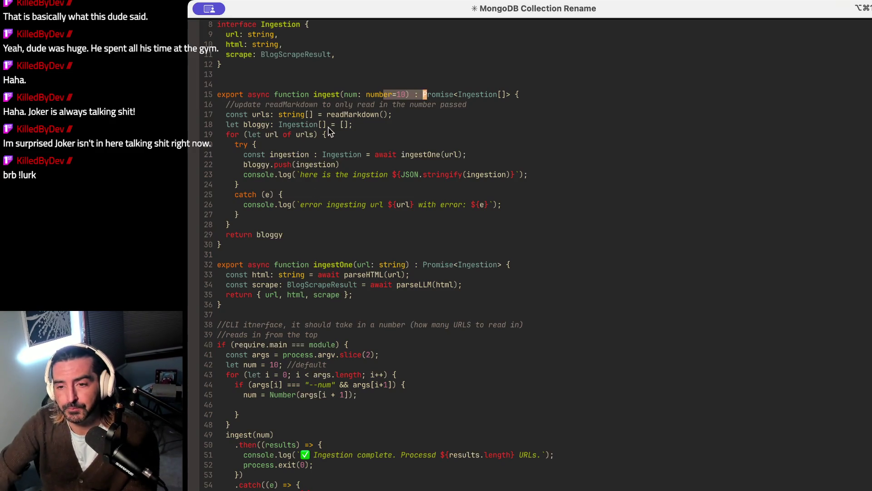
left_click(264, 104)
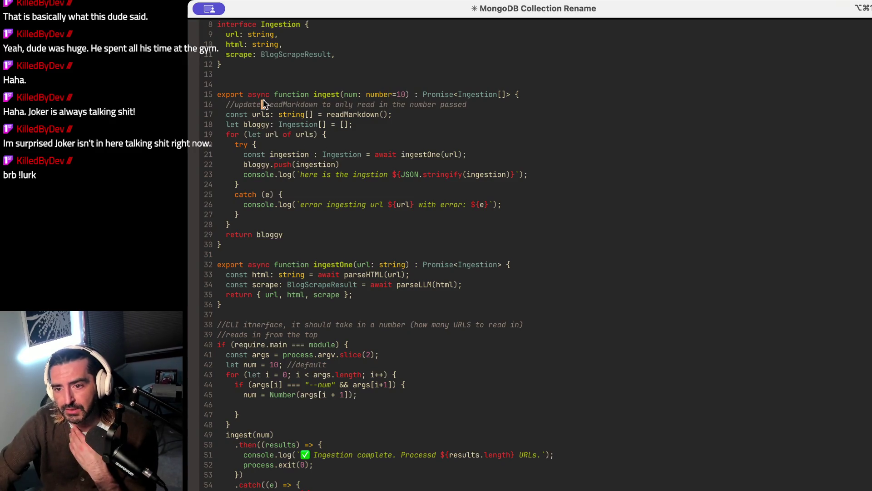
mouse_move(245, 104)
left_mouse_down()
mouse_move(433, 101)
mouse_move(451, 109)
left_mouse_up()
left_click(451, 110)
left_click(459, 106)
key("super+Left")
key("Right")
key("Right")
type("TODO:")
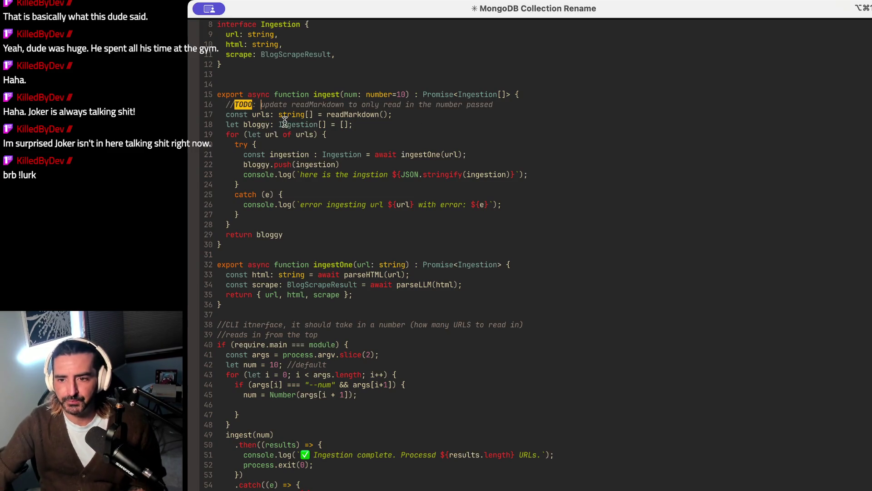
Step: Review the ingest function body and the readMarkdown() call on line 17
left_click_drag(282, 124, 285, 243)
left_click(367, 121)
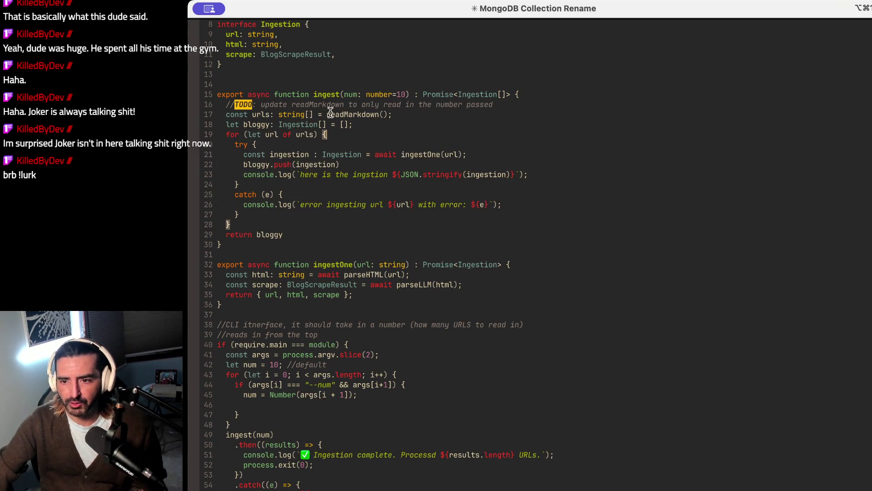
left_click_drag(331, 115, 399, 115)
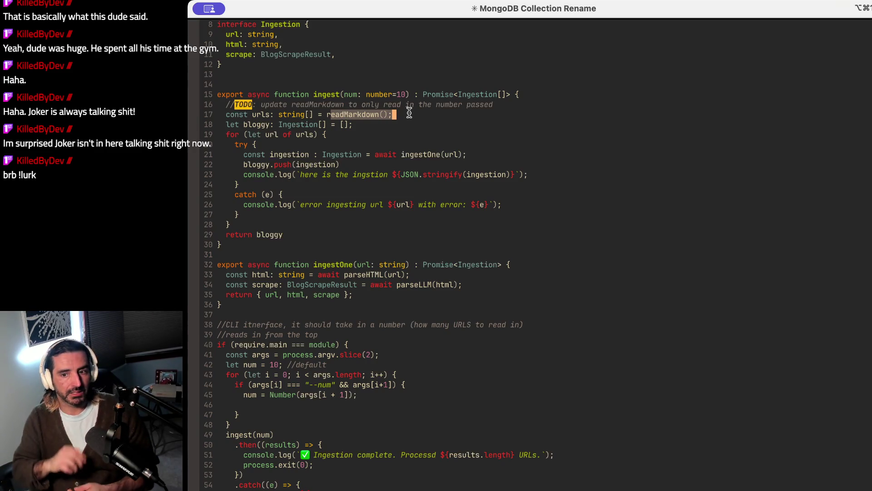
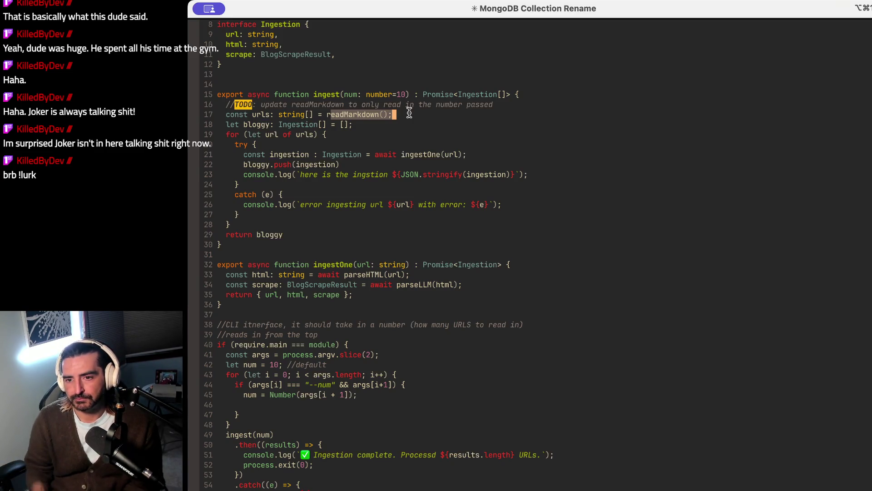
Step: Select the try/catch, URL loop, default num and parseHTML lines in ingestion.ts for review
left_click(240, 145)
key("alt+Up")
left_click(301, 159)
left_click_drag(279, 134, 275, 154)
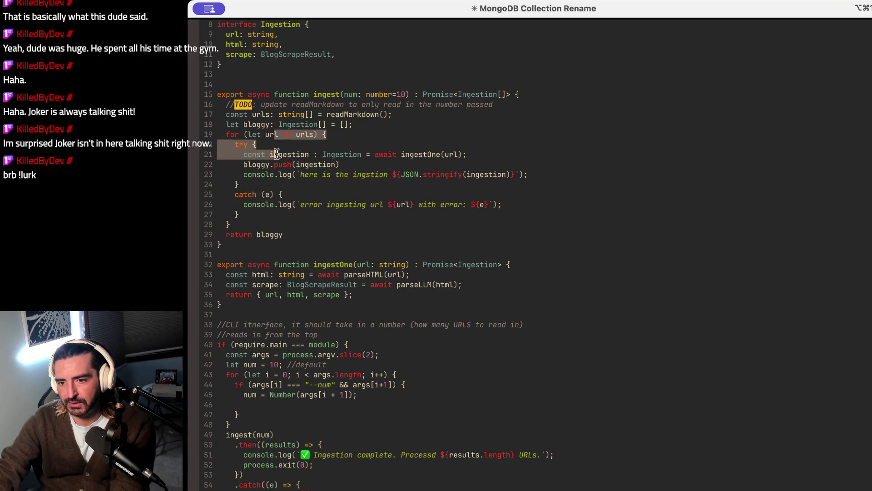
left_click_drag(379, 94, 463, 94)
left_click(304, 156)
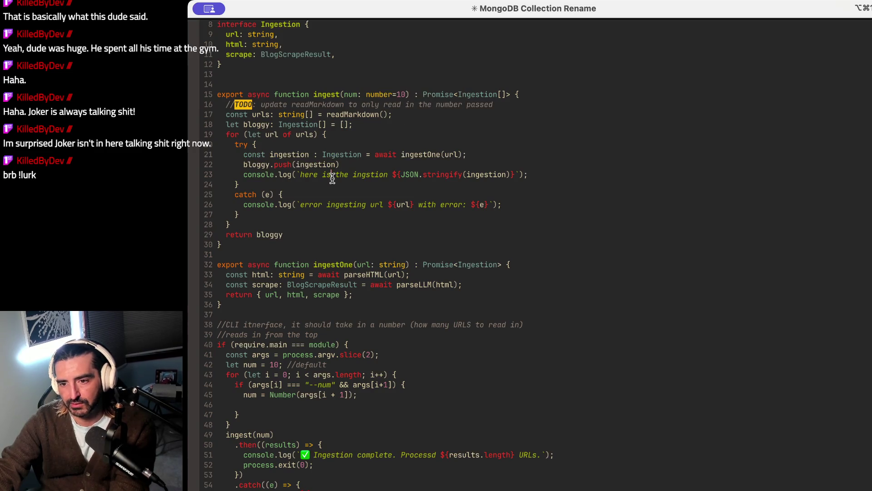
left_click_drag(286, 146, 279, 195)
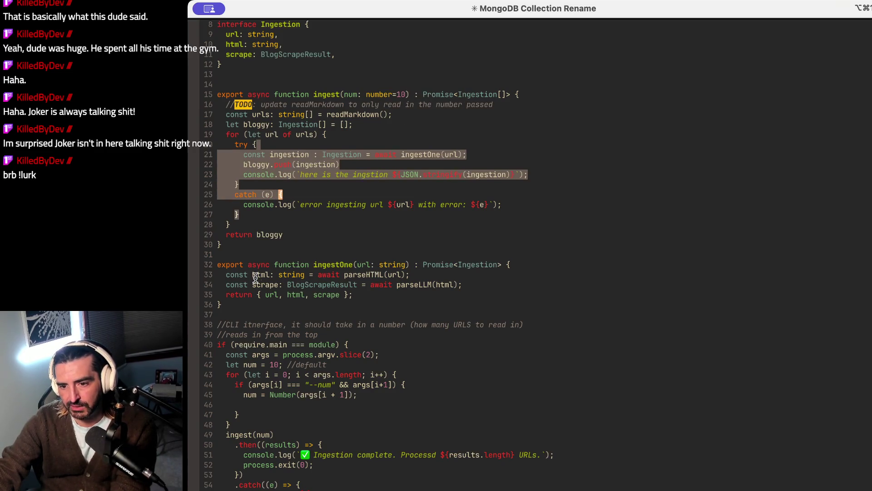
left_click_drag(253, 275, 416, 275)
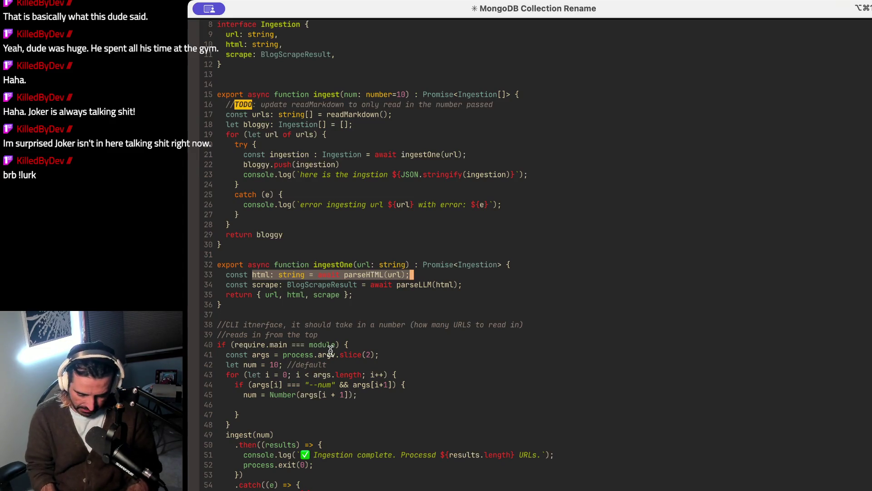
Step: Leave insert mode on line 33 and open a shell terminal split below the code
key("Escape")
key("a")
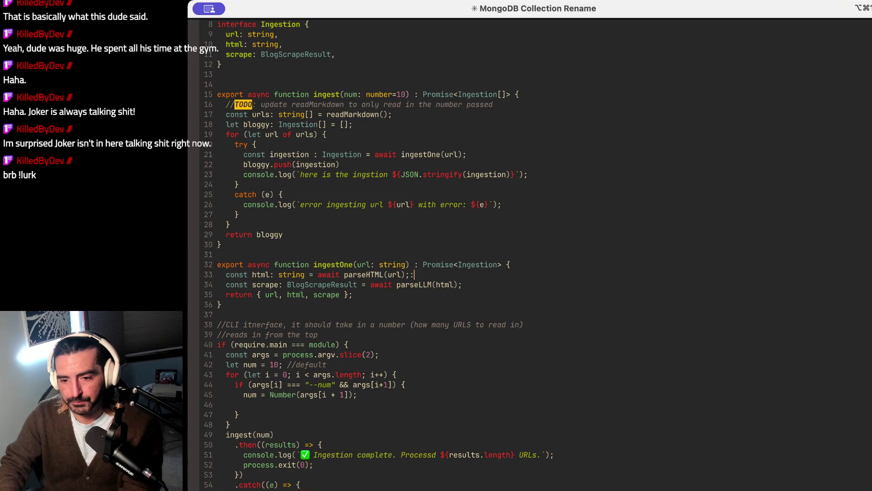
type("x")
key("Escape")
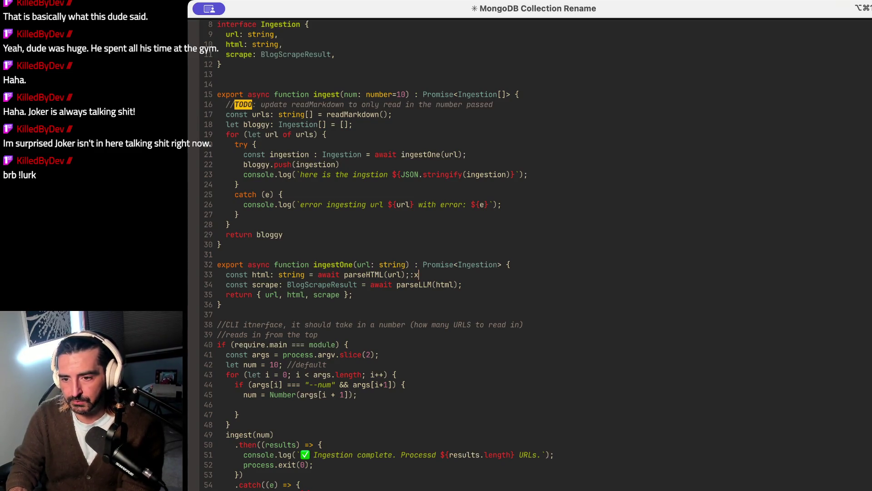
key("super+shift+d")
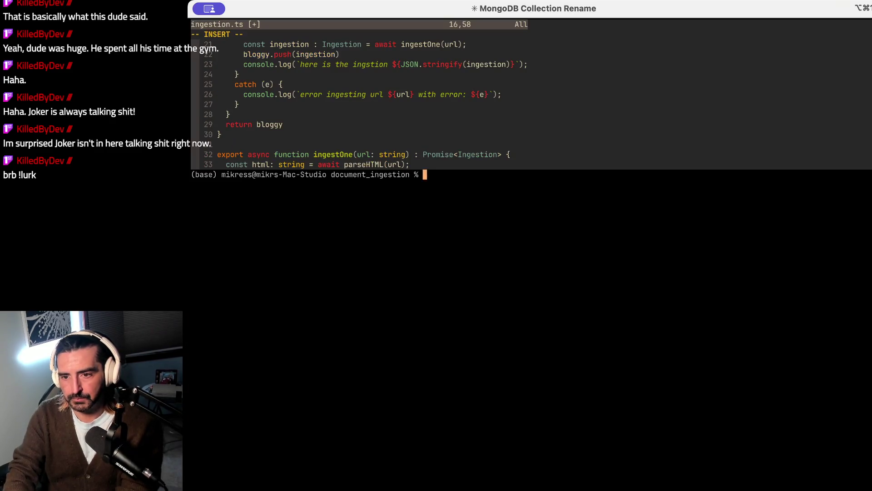
Step: Launch Claude Code with claude and edit its prompt in Vim
type("claude")
key("Return")
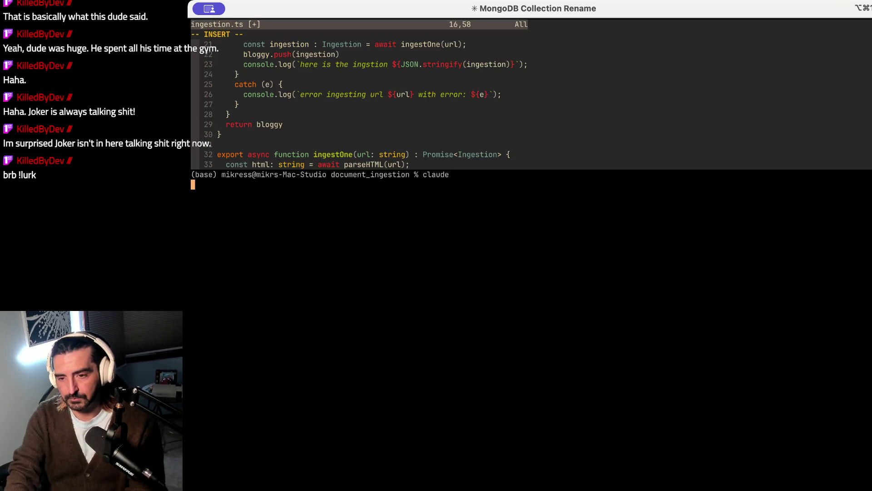
key("ctrl+g")
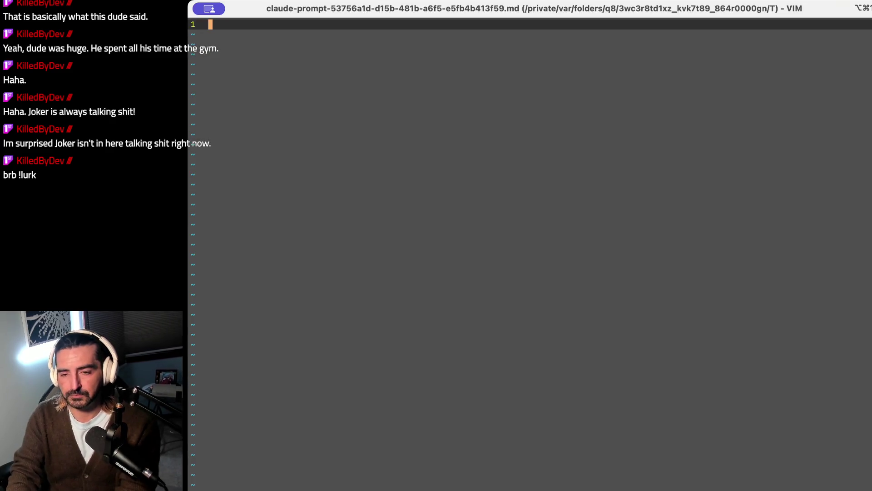
Step: Add a '## task' heading and a bullet to update ingest.ts's `num` CLI argument
type("i## task")
key("Return")
type("Ud")
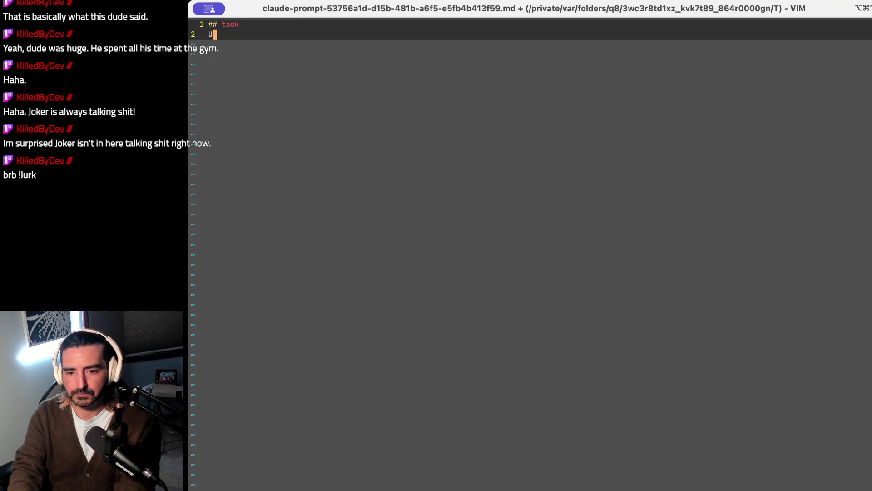
key("BackSpace")
type("pdate")
key("BackSpace")
type("inge")
key("BackSpace")
type("st.ts to ")
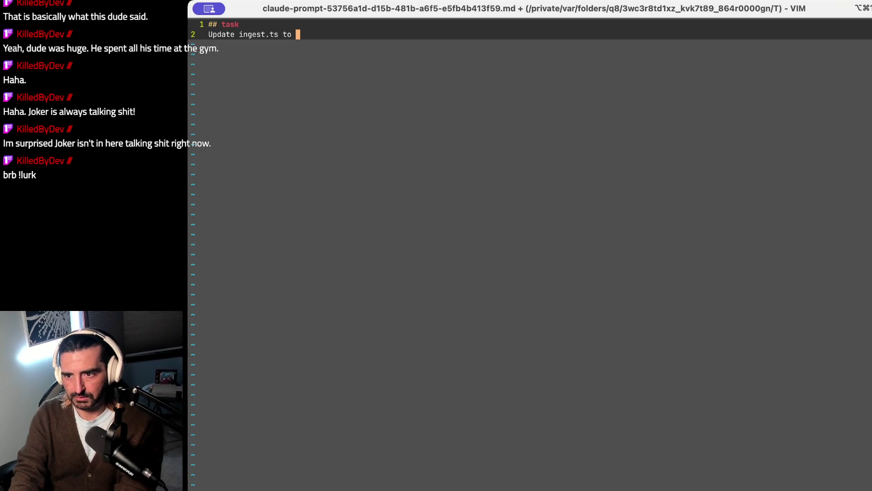
type("fine t")
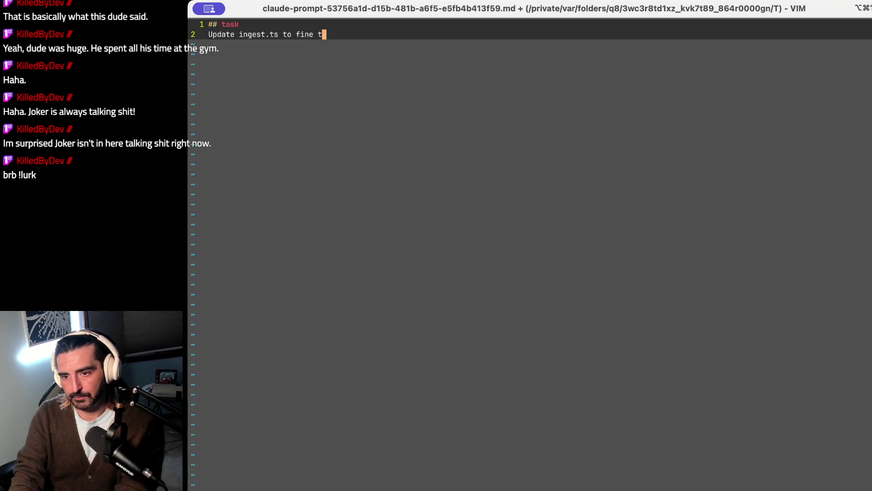
type("une or confirm c")
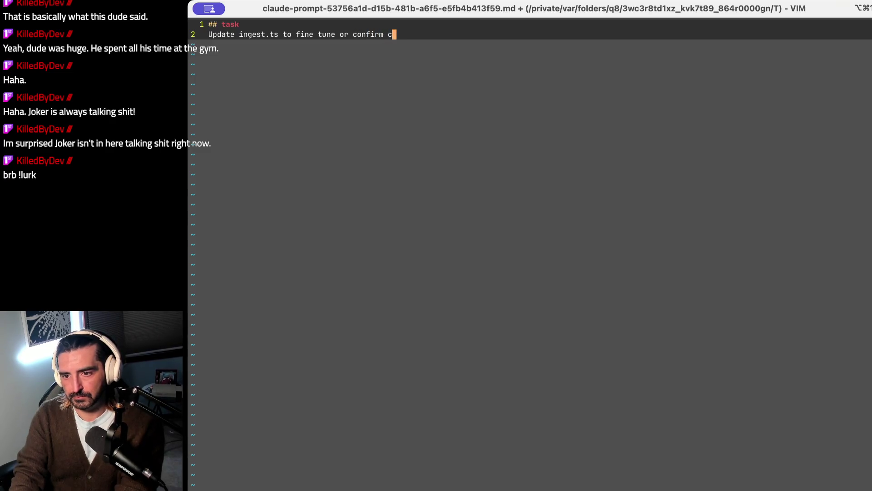
type("hanges that add ")
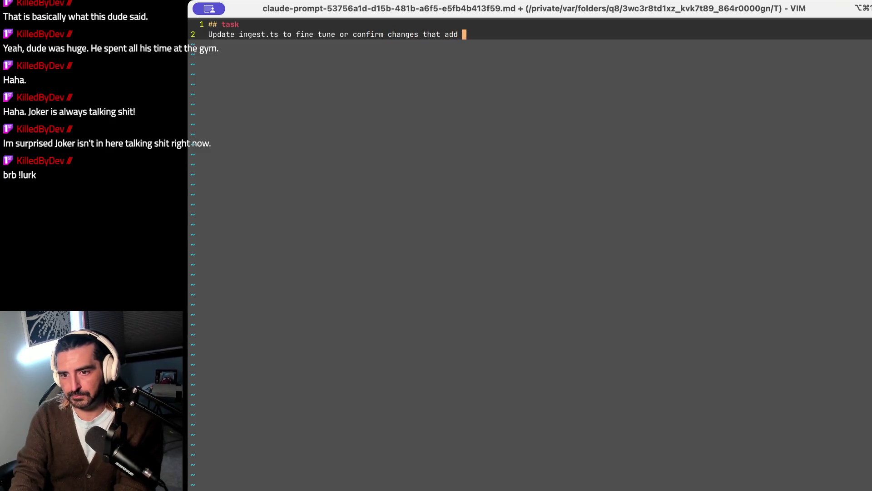
type("nCLI ability + ")
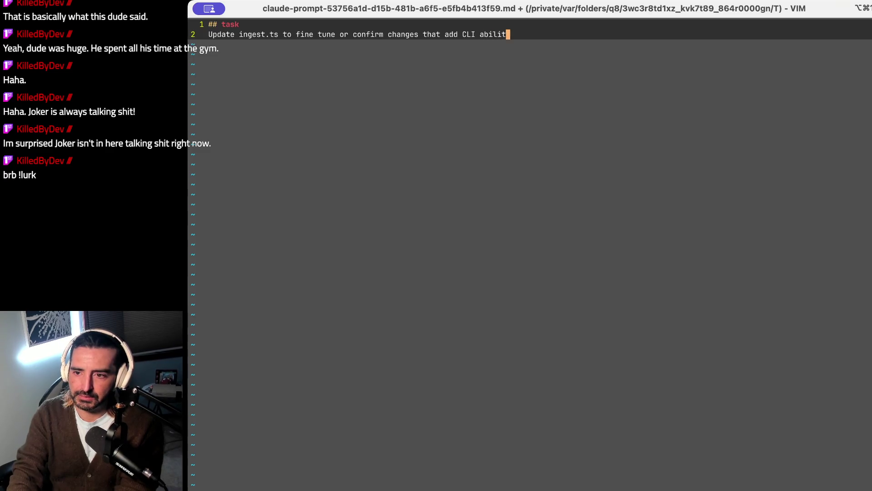
type("um` as anargument")
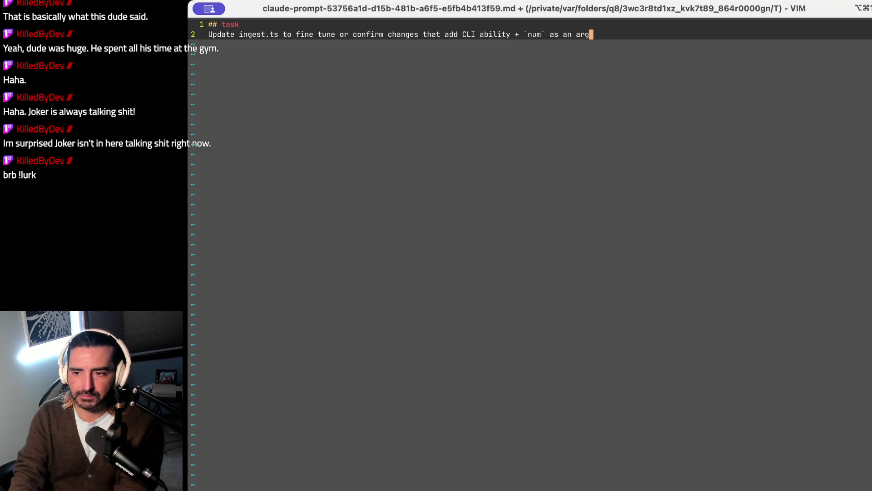
key("Return")
key("Up")
type("-")
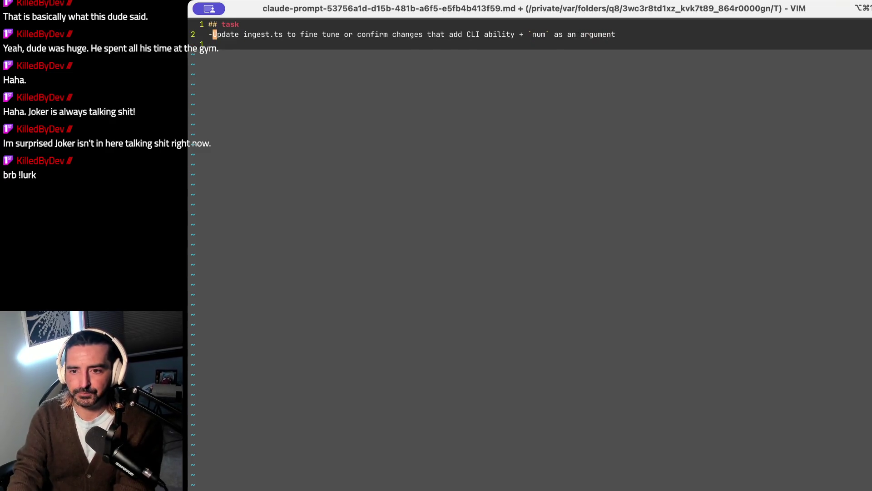
Step: Add a bullet to update read.ts to allow numeric limits on the number of URLS read in
key("Down")
type("-")
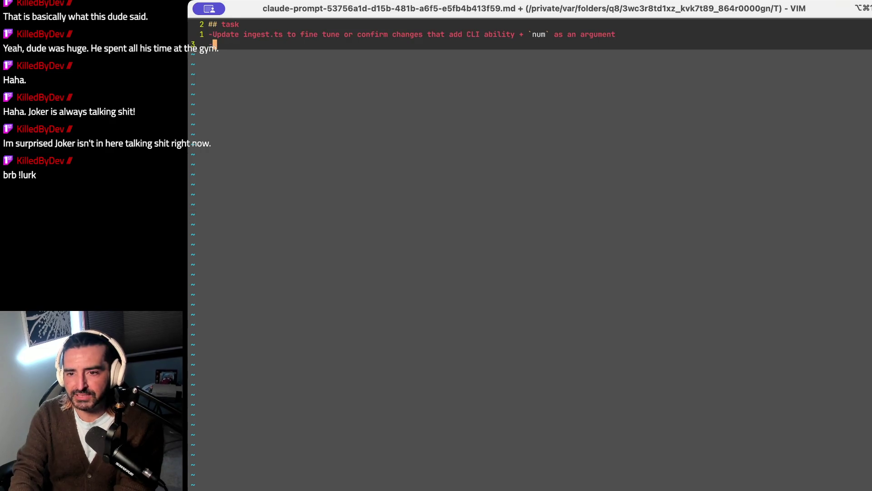
type("Update R")
type("reat")
key("BackSpace")
type("d.ts to")
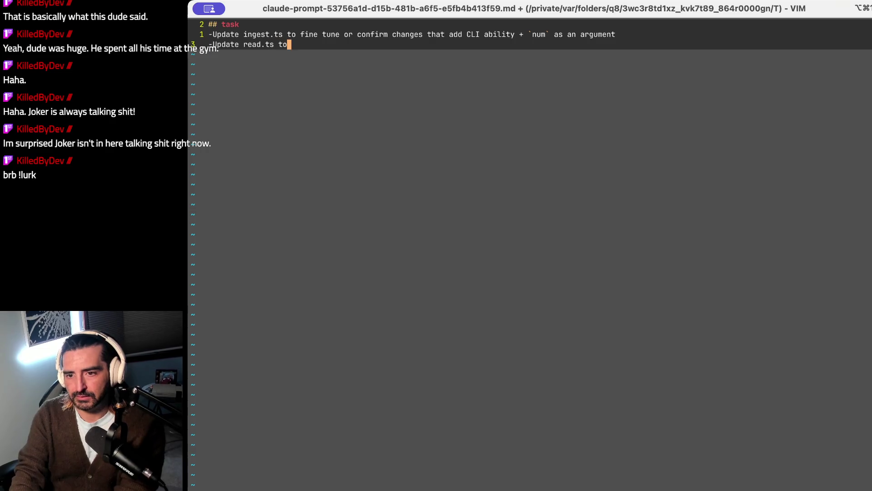
type(" allow for numeric li")
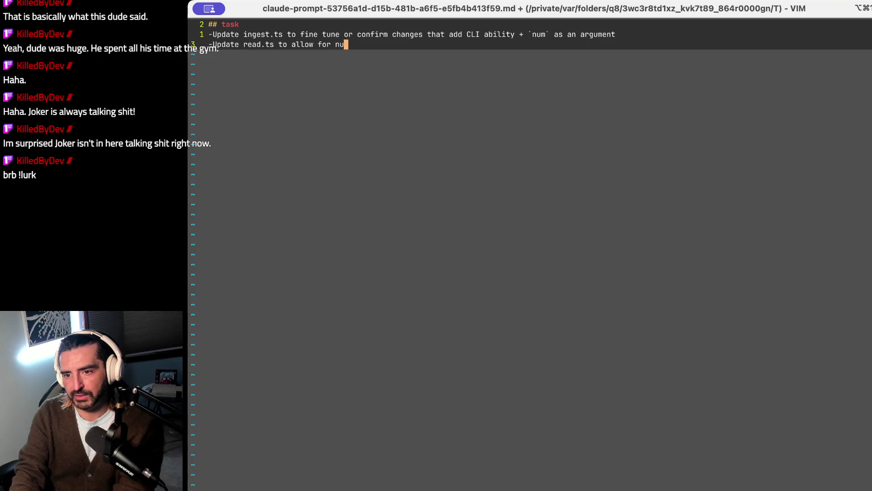
type("mits on th")
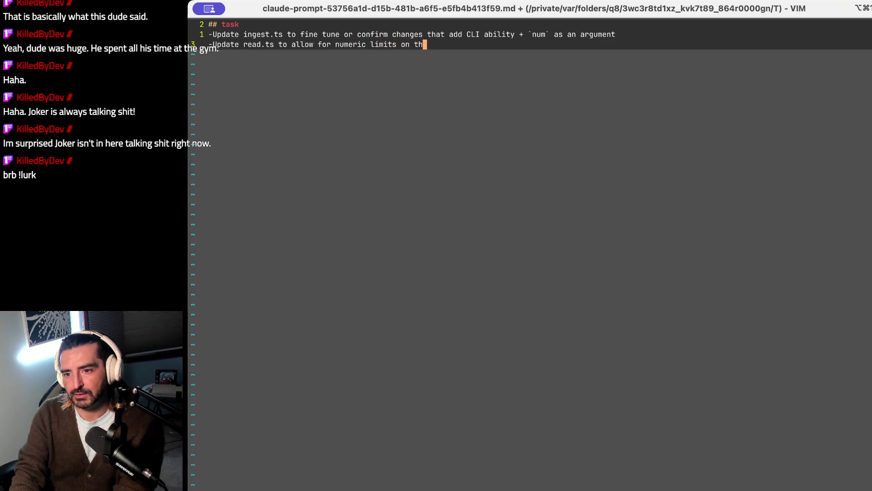
type("e number of urls")
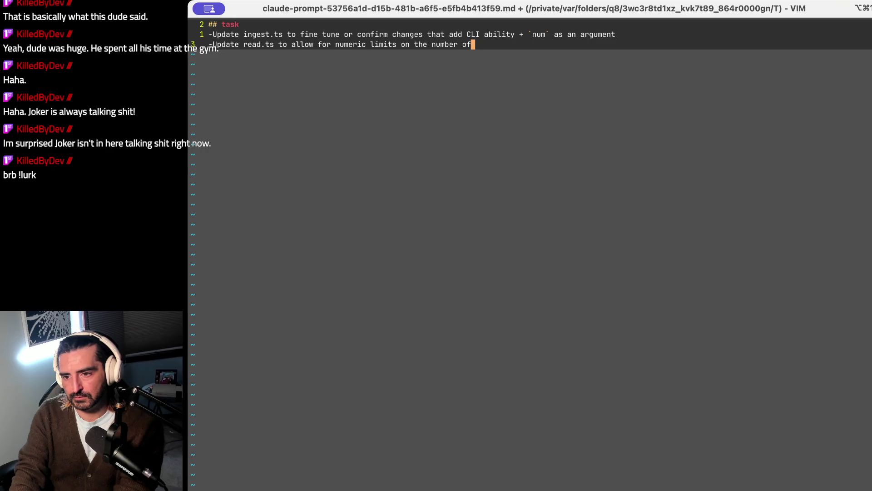
key("BackSpace")
key("BackSpace")
key("BackSpace")
type("URLS")
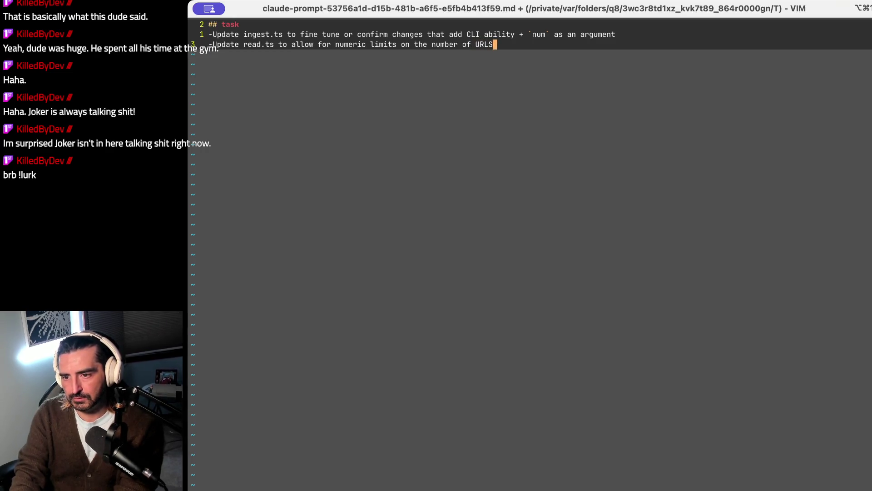
type(" read in")
key("Return")
key("Return")
Step: Add a '## requirements' heading with a bullet to add only code necessary for these tasks
type("## requiremtns")
key("Return")
type("- c")
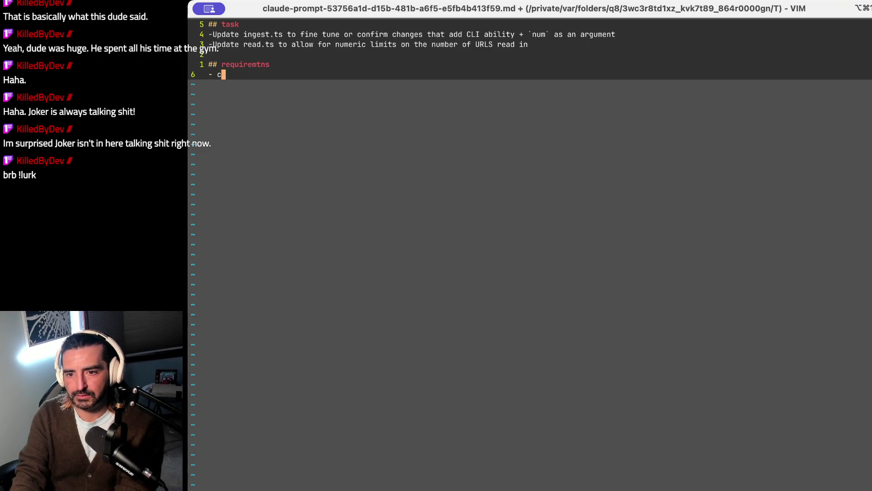
type("DO not")
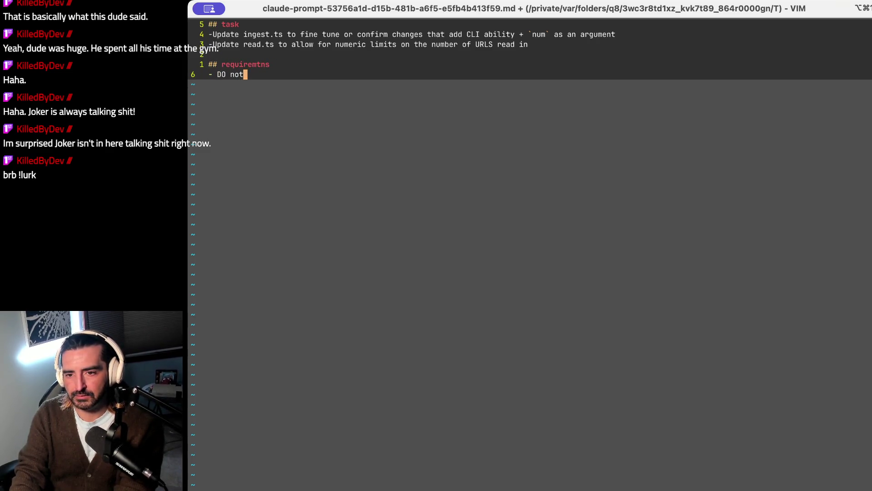
type(" add any more code bu")
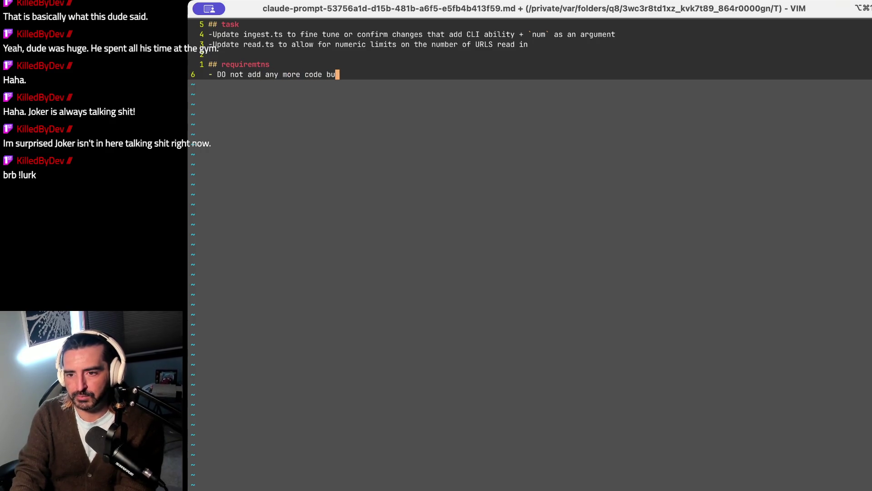
type("t what is neces")
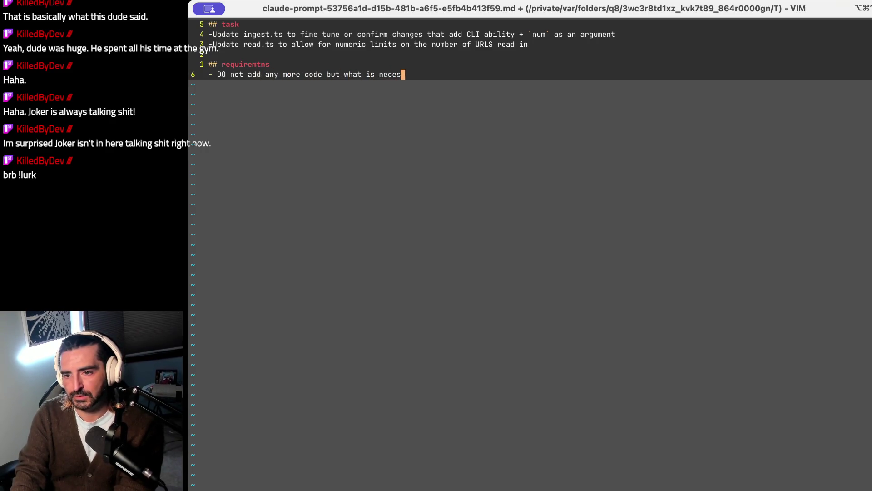
type("sary and intelligent for this t")
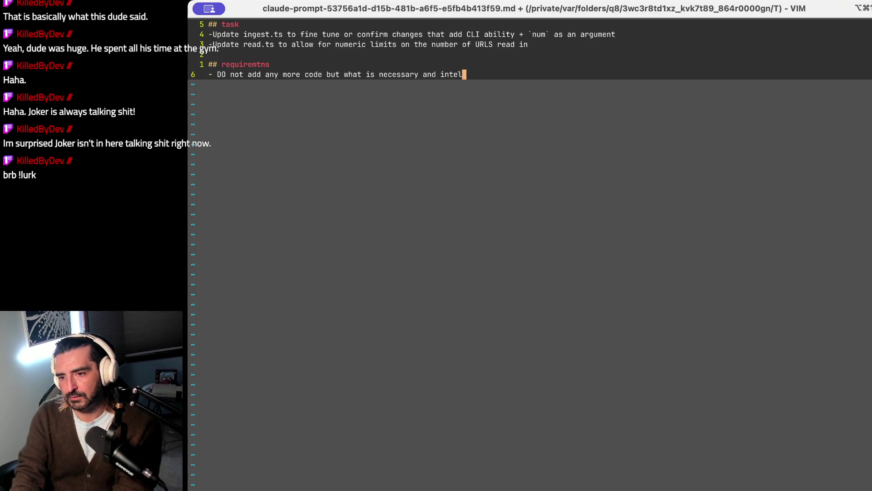
key("BackSpace")
key("BackSpace")
key("BackSpace")
type("ese tasks")
key("Return")
Step: Add a bullet to consider making read.ts and its function a class for URL read limits
type("- Consider wh")
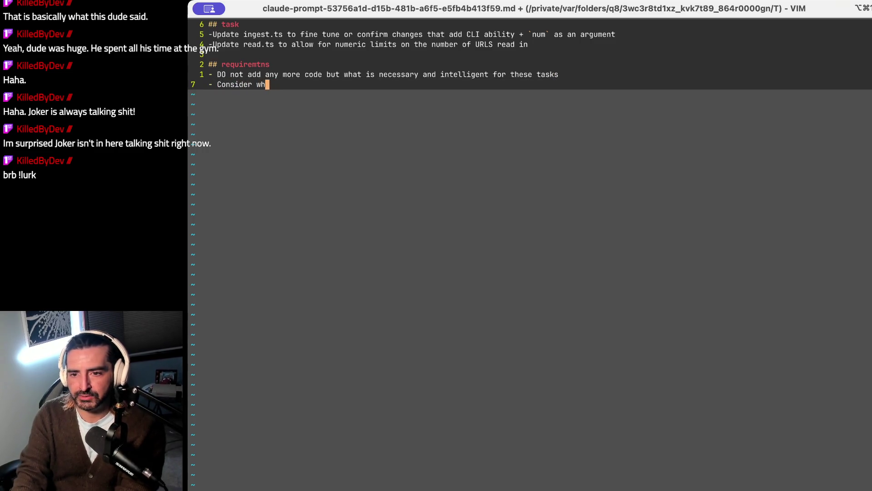
key("BackSpace")
type("make")
key("BackSpace")
type("ing read.ts a")
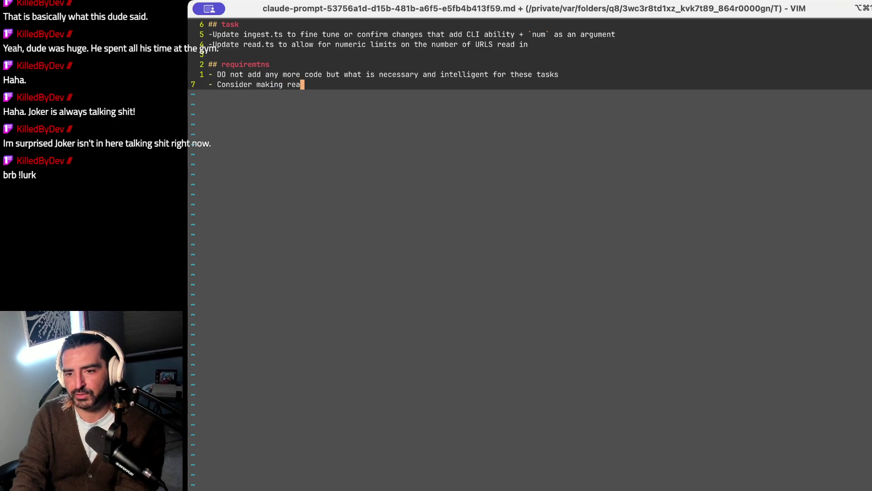
type("nd")
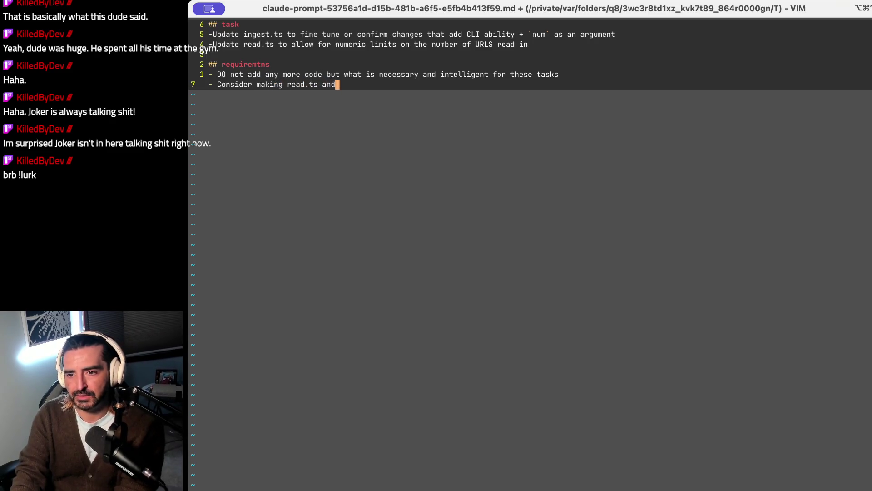
type(" its function into a class ")
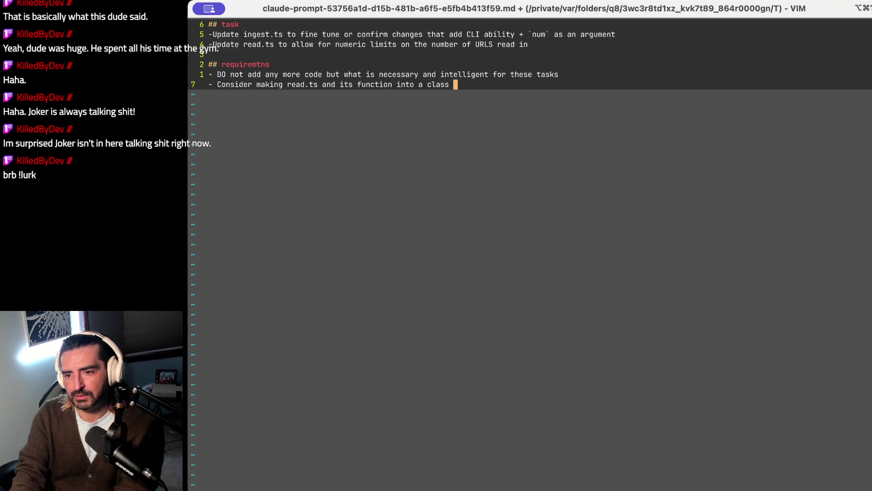
type("(to implement the limn")
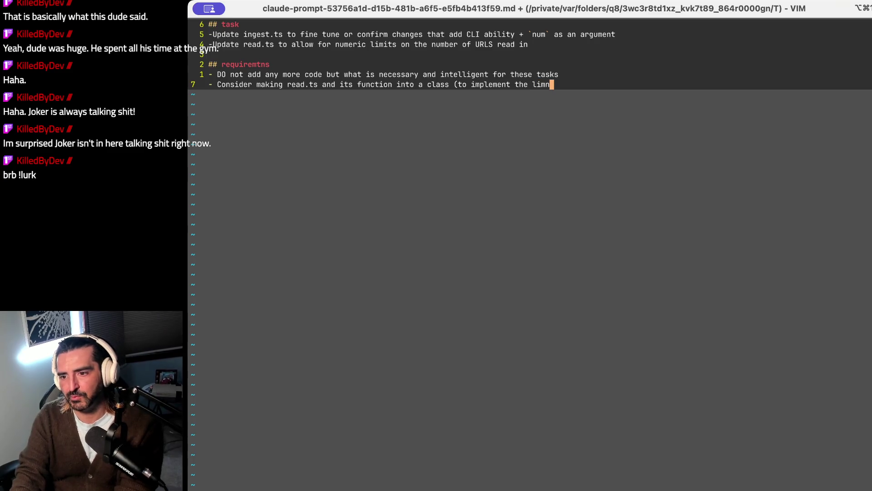
key("BackSpace")
key("BackSpace")
key("BackSpace")
key("BackSpace")
type("UR")
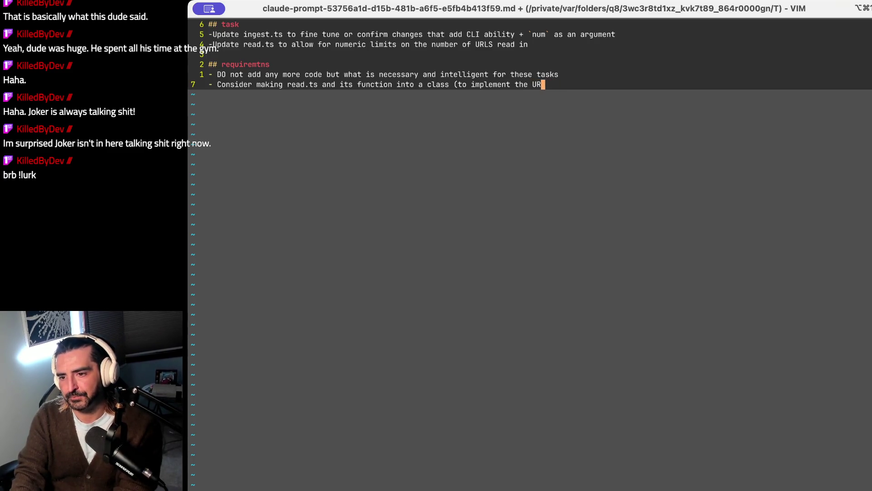
type("L read li")
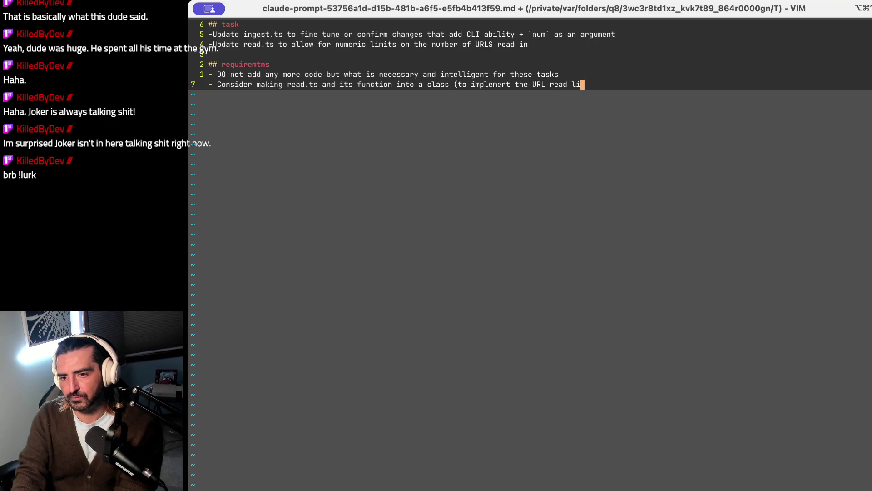
type("mits)")
Step: Leave a blank line and type the '## expected result' heading
key("Return")
type("-")
key("BackSpace")
key("Escape")
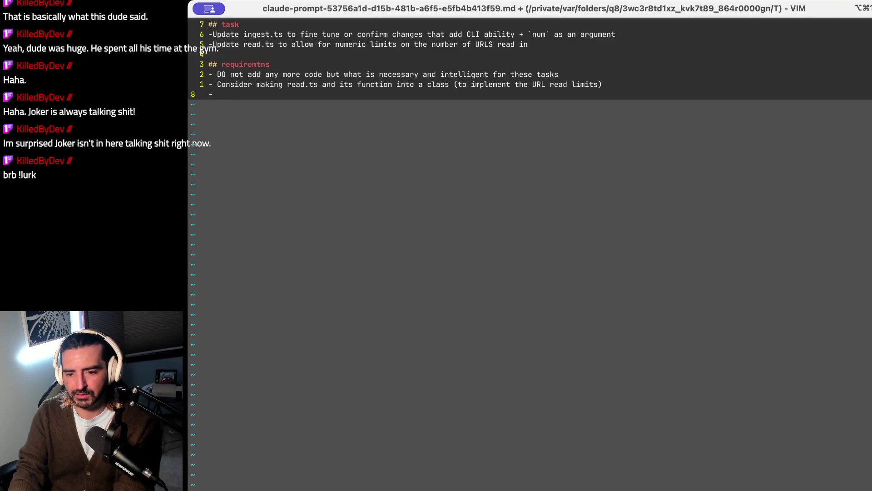
key("Return")
type("## expected result")
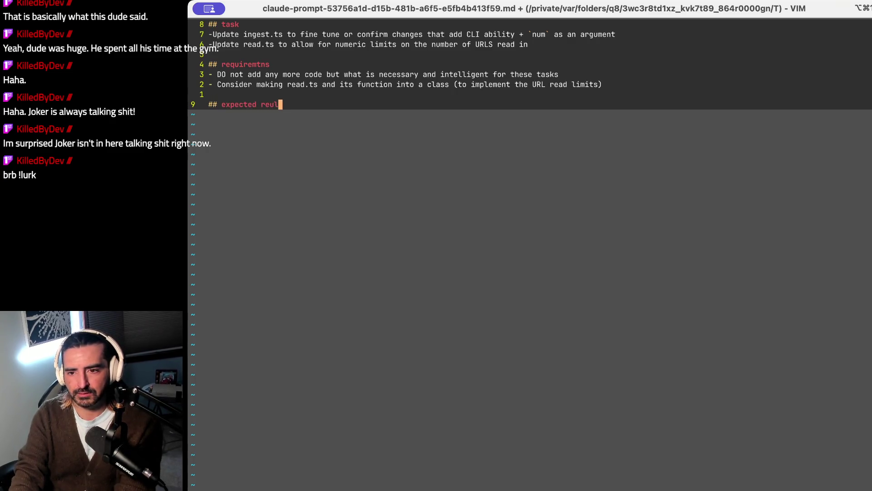
Step: Start an expected-result bullet saying the user can run `npx tsx ingestion.ts --num 10`
key("Return")
type("- ")
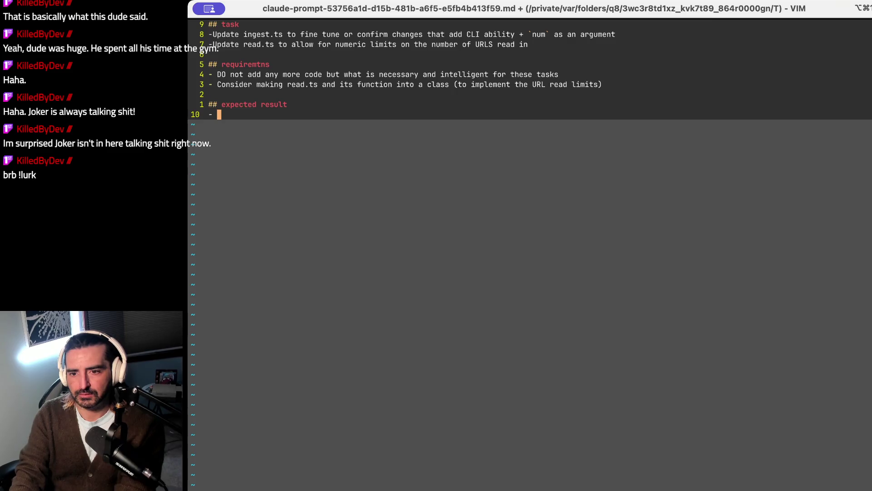
type("user should ")
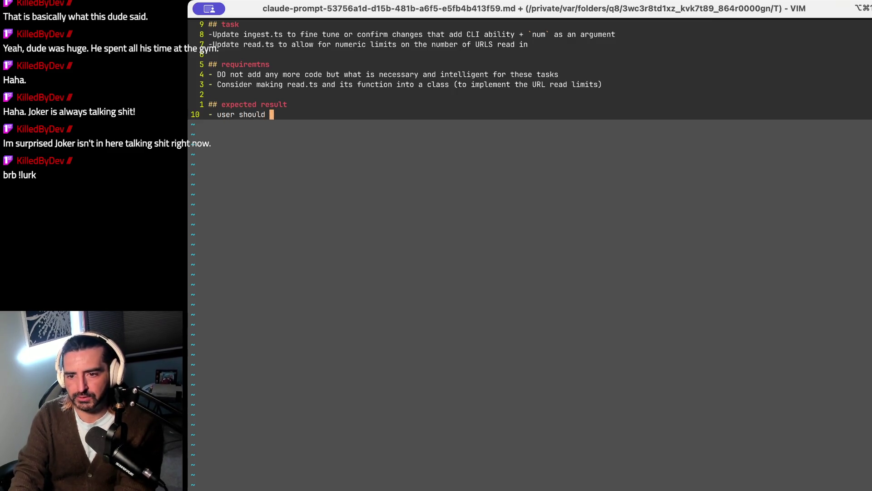
type("be able to run `n")
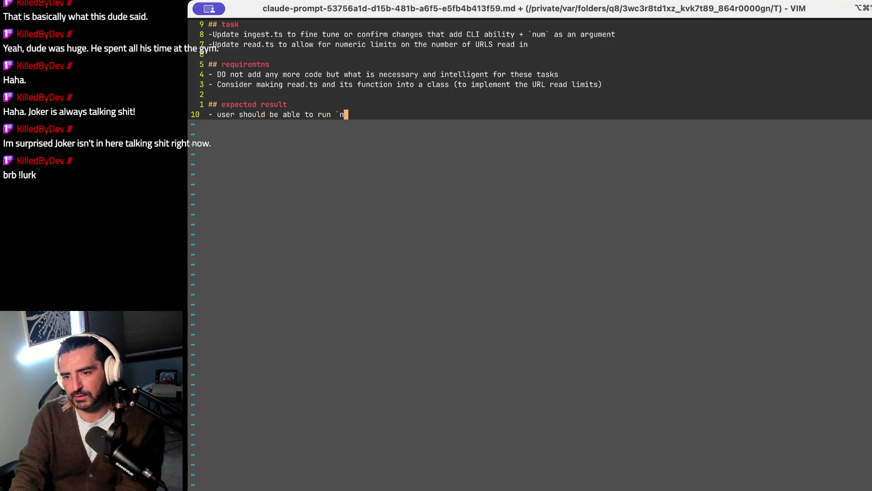
type("px tsx")
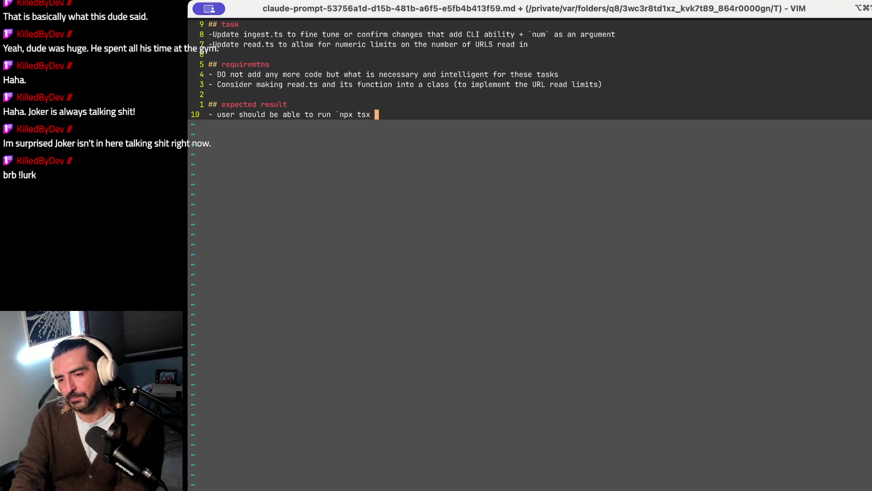
key("BackSpace")
key("BackSpace")
key("BackSpace")
type("m t")
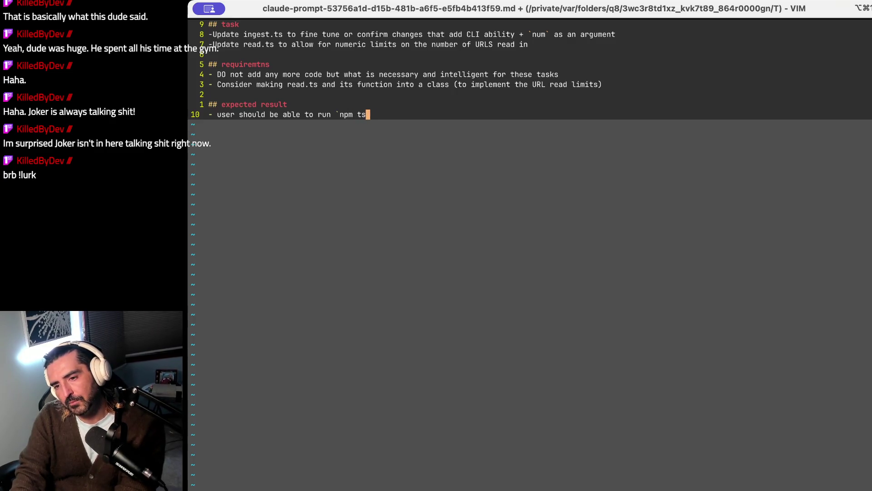
key("BackSpace")
key("BackSpace")
key("BackSpace")
type("x ts")
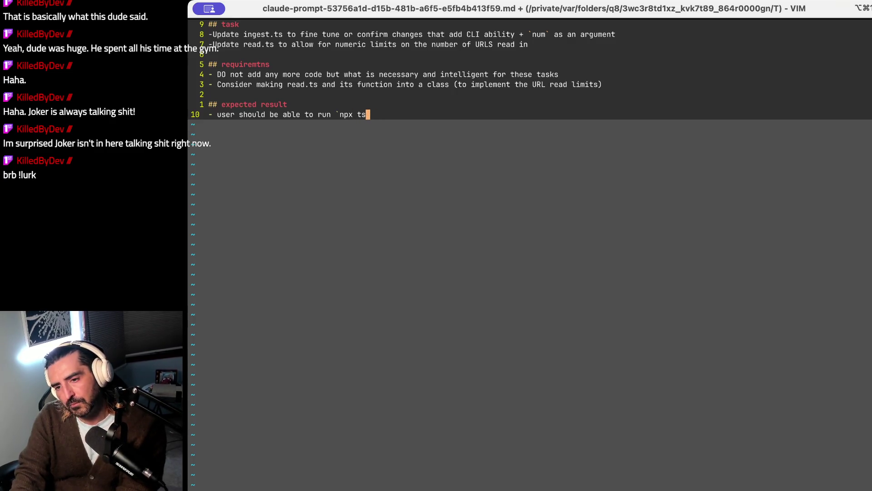
type("x ")
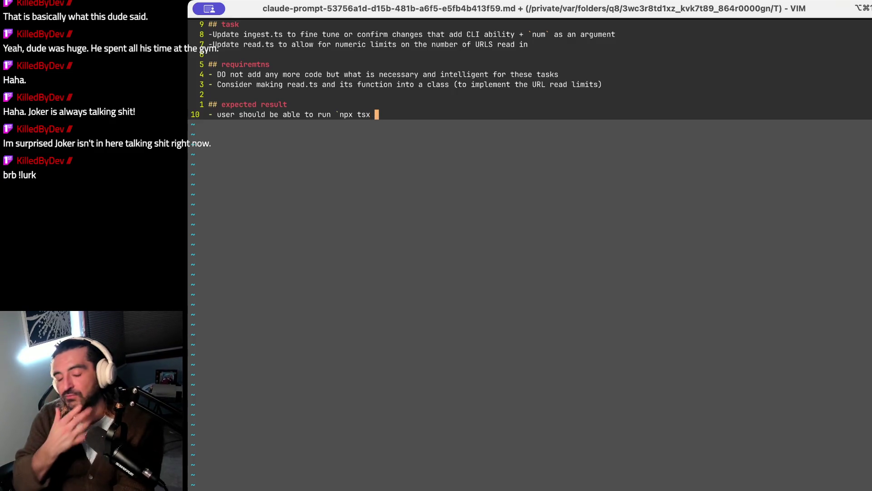
type("ingestion.ts ")
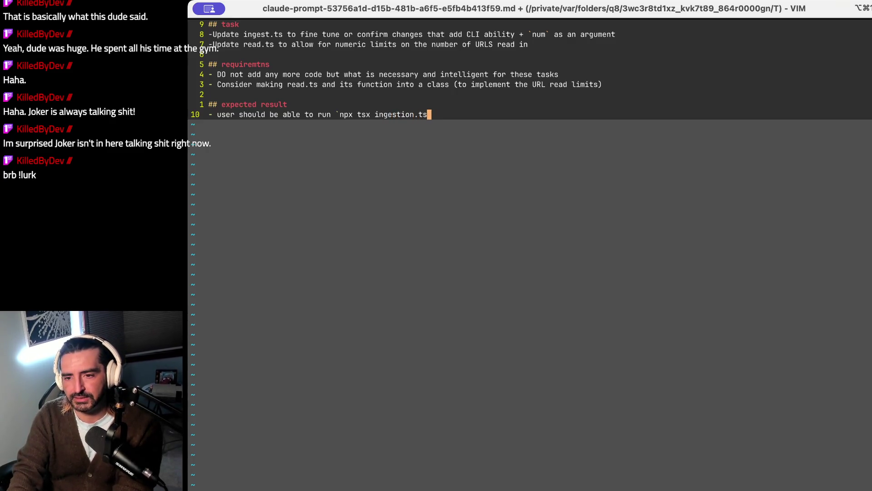
type("--num 1")
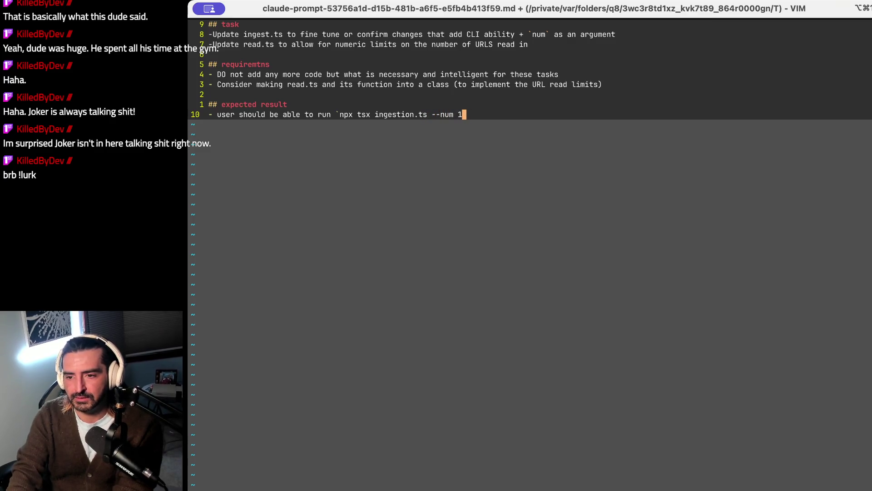
type("0` and th")
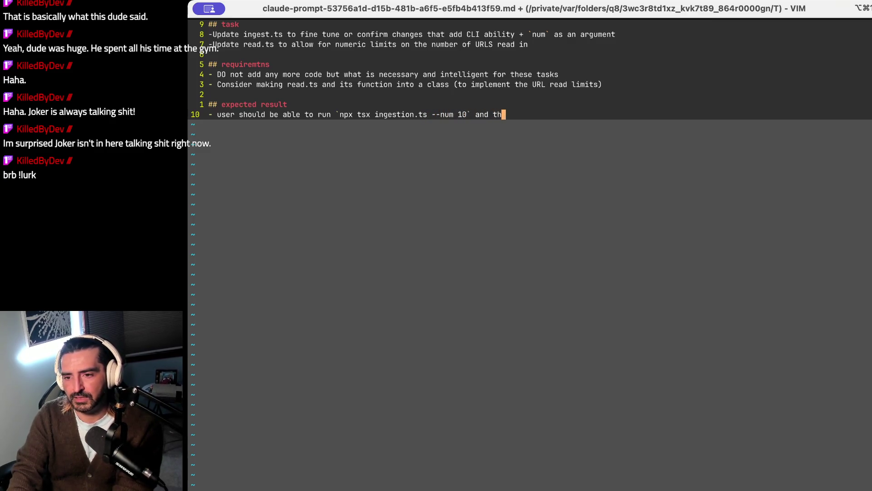
type("ere will be ten writes to the")
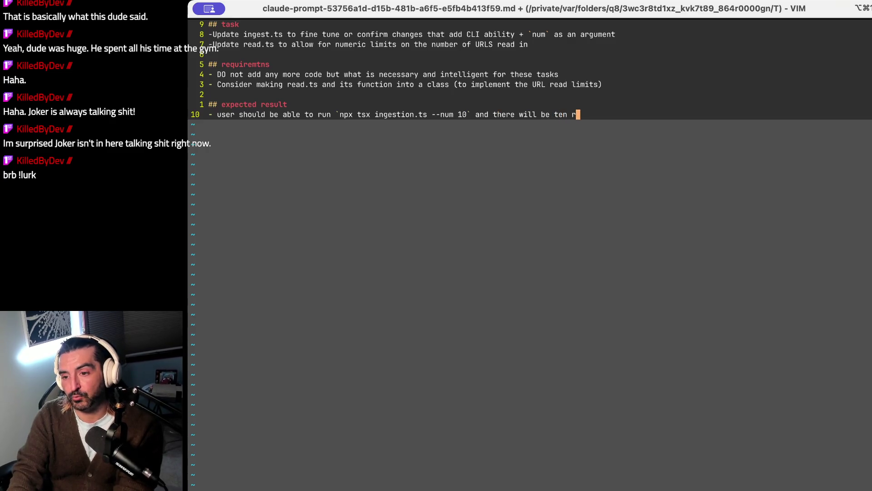
Step: Finish it with 'URLS read in (DO NOT DEAL WITH PARSING OR WRITING RIGHT NOW)' and save with :wq
key("BackSpace")
key("BackSpace")
key("BackSpace")
type("monogodb")
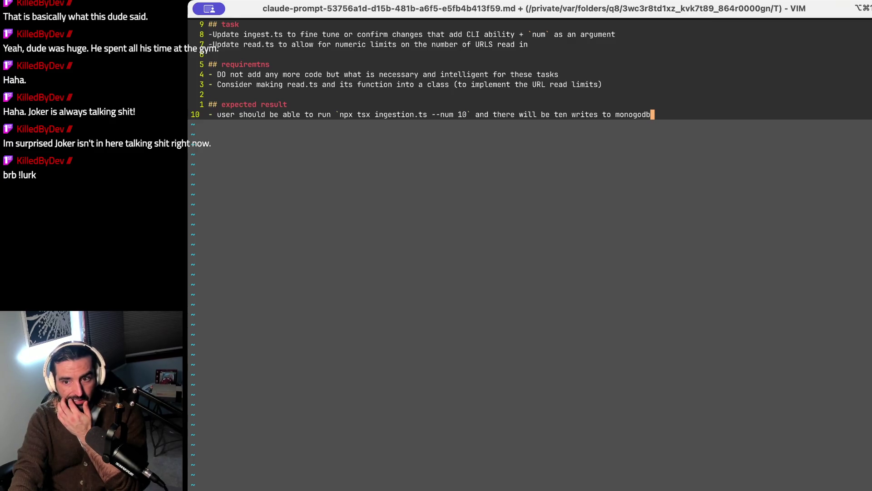
key("BackSpace")
key("BackSpace")
key("BackSpace")
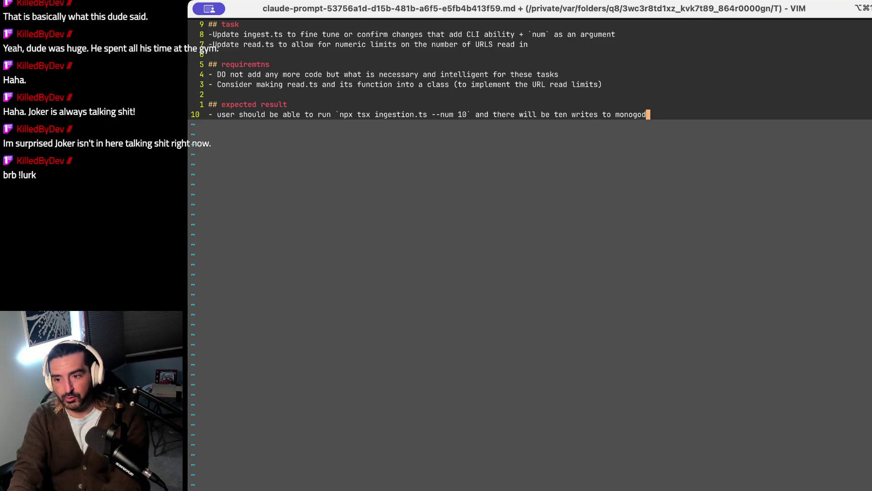
key("BackSpace")
key("BackSpace")
key("BackSpace")
type("u")
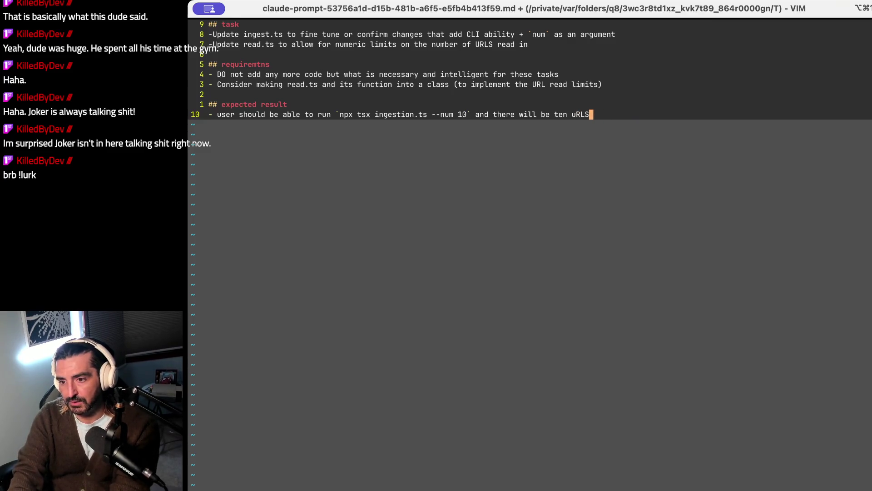
type("URLS read in ")
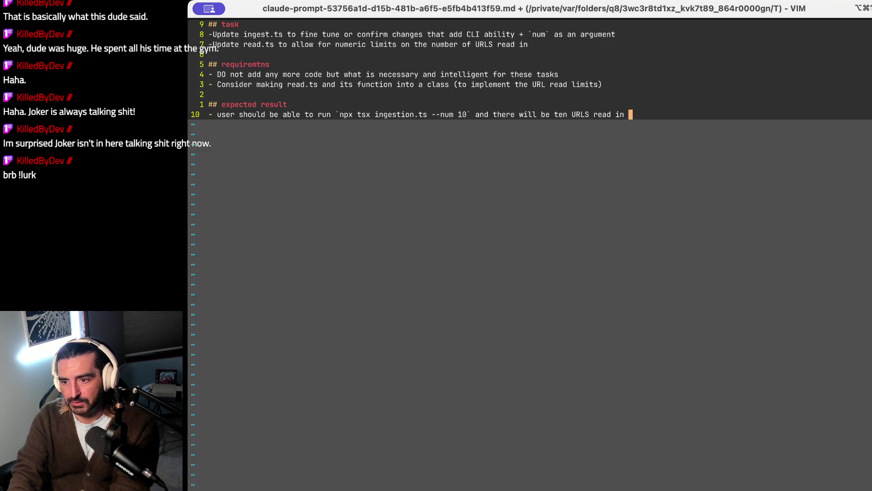
type("(DO ")
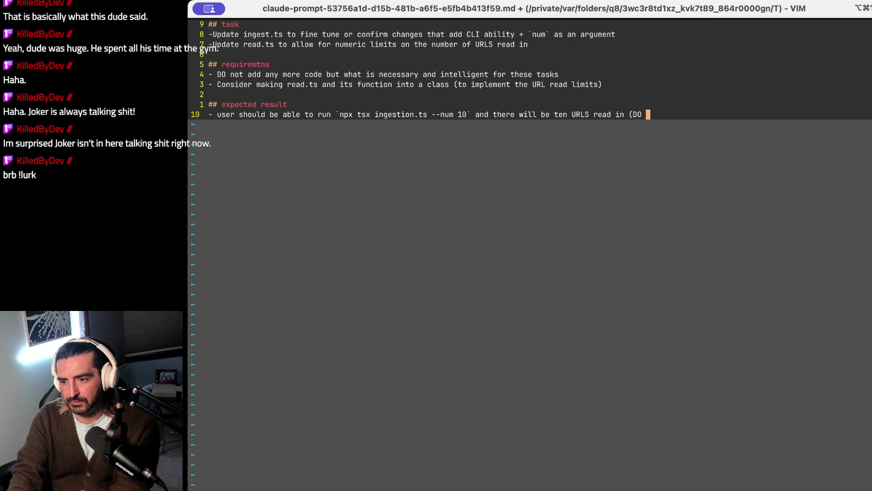
type("NOT DEAL WI")
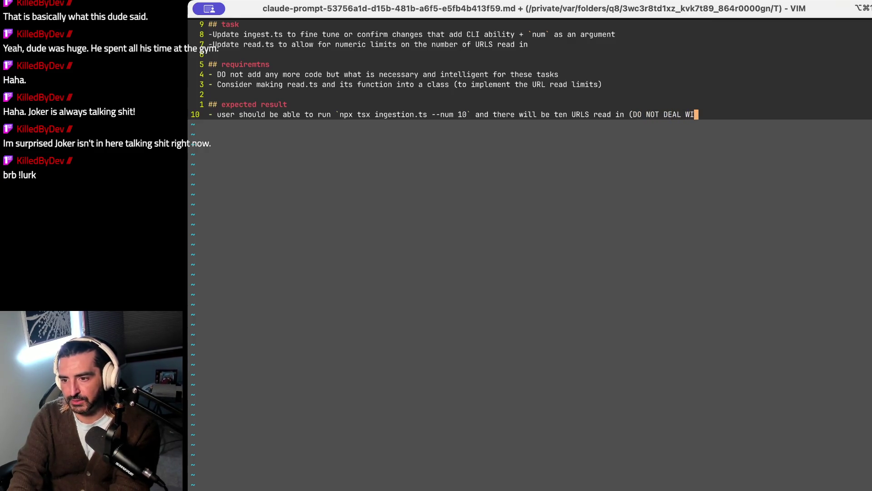
type("TH PARSING OR W")
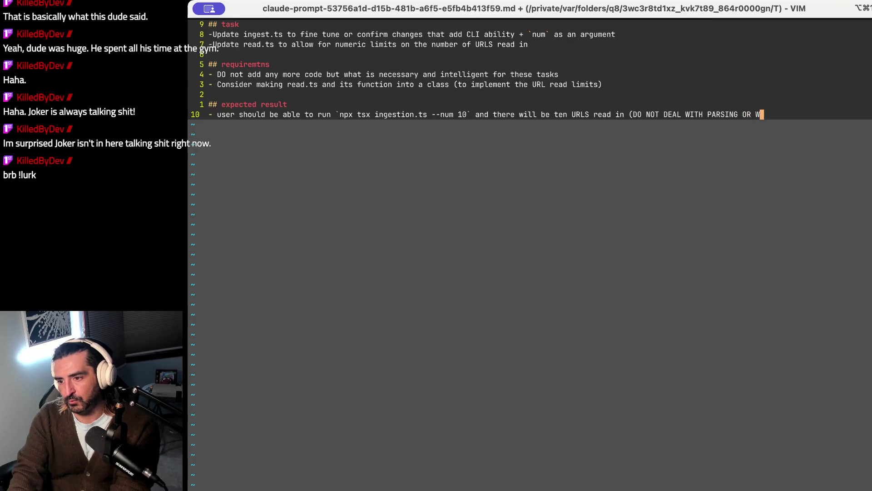
type("RITING RIGH")
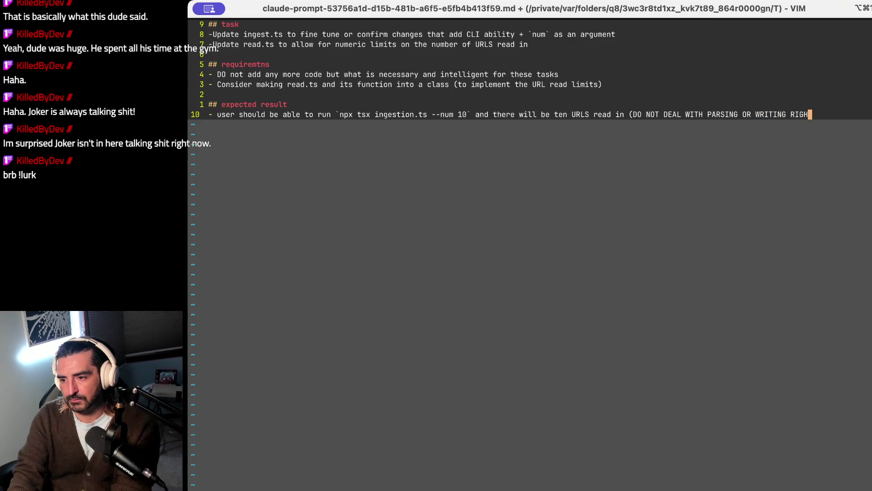
type("T NOW)")
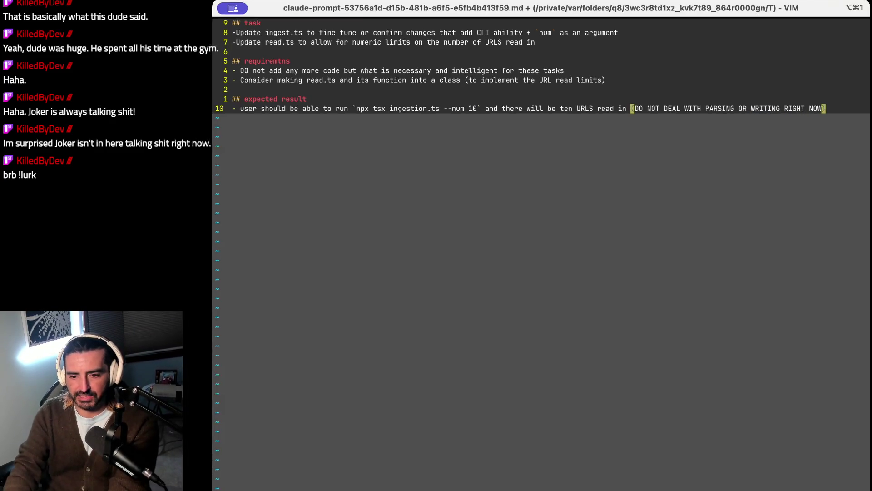
type(":wq")
key("Return")
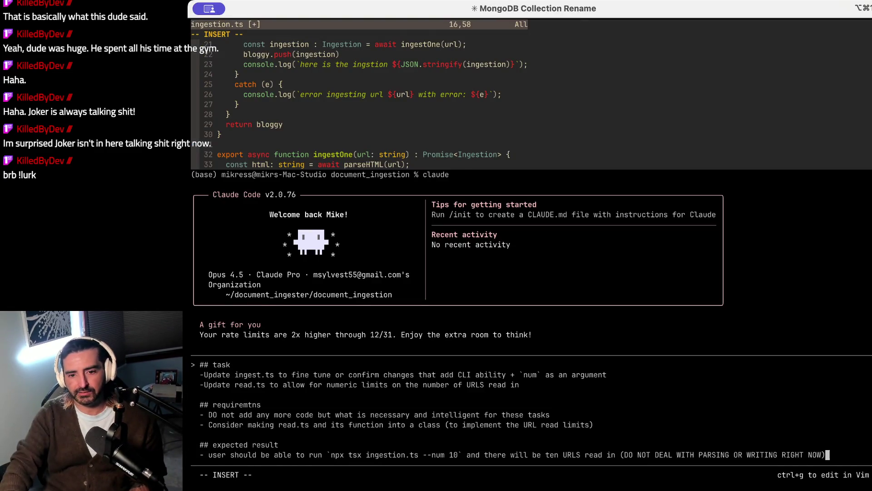
Step: Submit the prompt to Claude Code and check its reads of ingestion.ts and read.ts
key("Return")
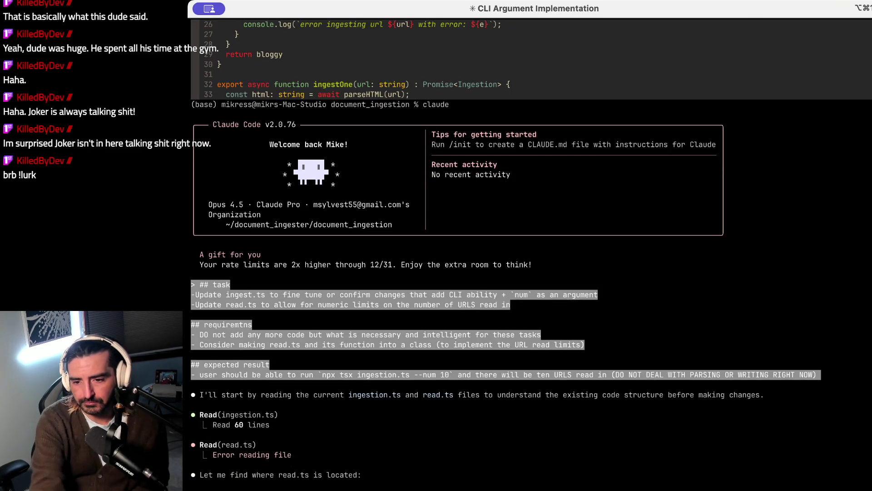
left_click_drag(200, 444, 223, 489)
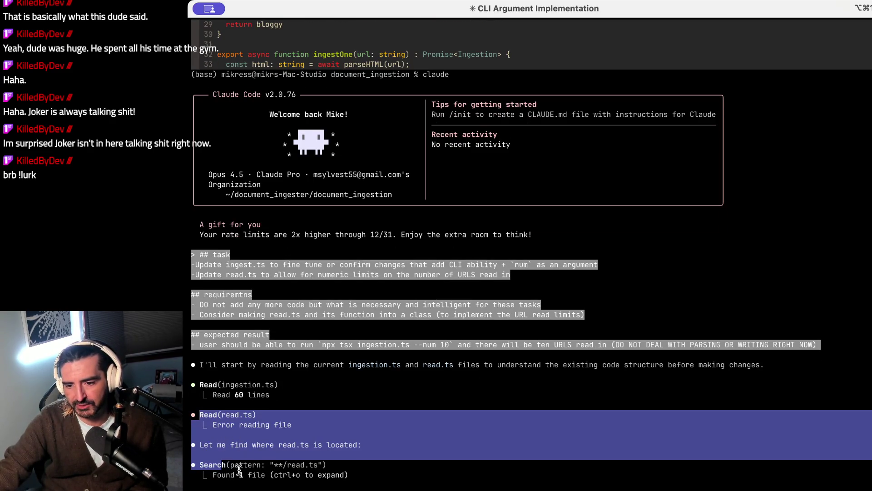
left_click(234, 465)
left_click_drag(234, 464, 228, 489)
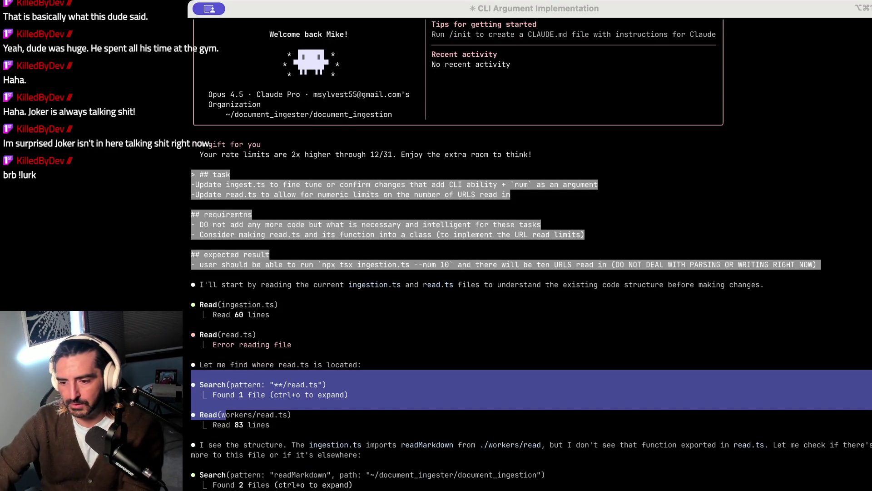
key("super+Tab")
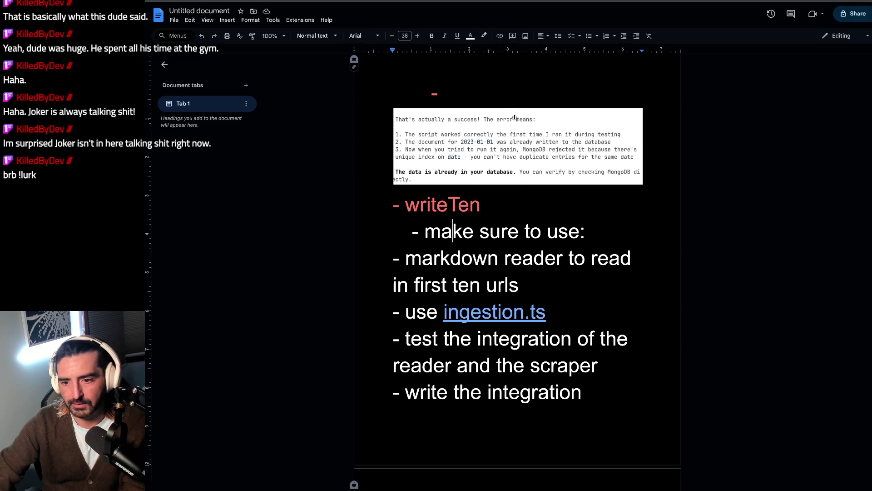
Step: Scroll through the PostXMAS:Client Werk checklist and highlight the completed items, including the db layer
scroll(471, 189, "up", 10)
left_click_drag(432, 201, 425, 234)
scroll(425, 234, "down", 1)
left_click_drag(477, 214, 504, 234)
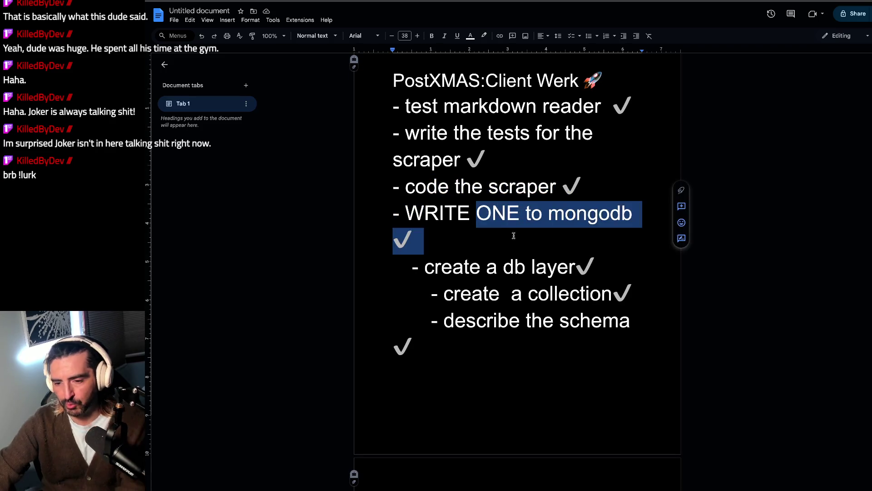
left_click_drag(487, 267, 608, 267)
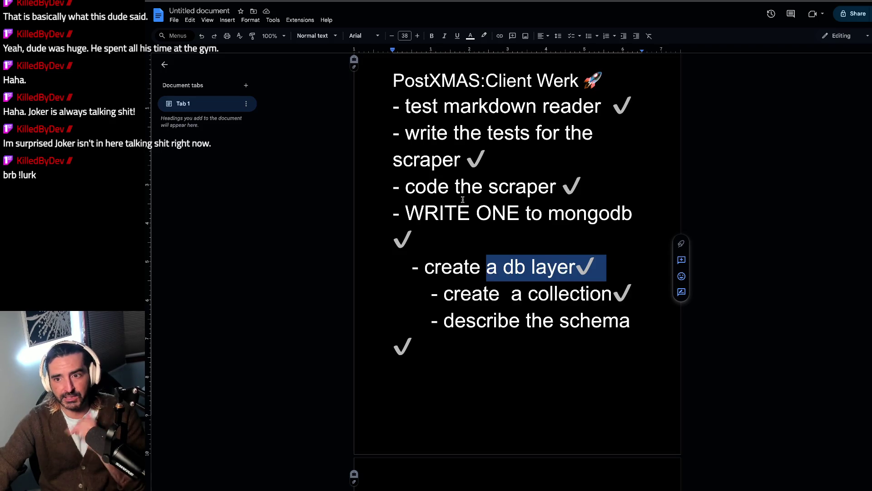
scroll(462, 199, "up", 1)
scroll(462, 199, "down", 2)
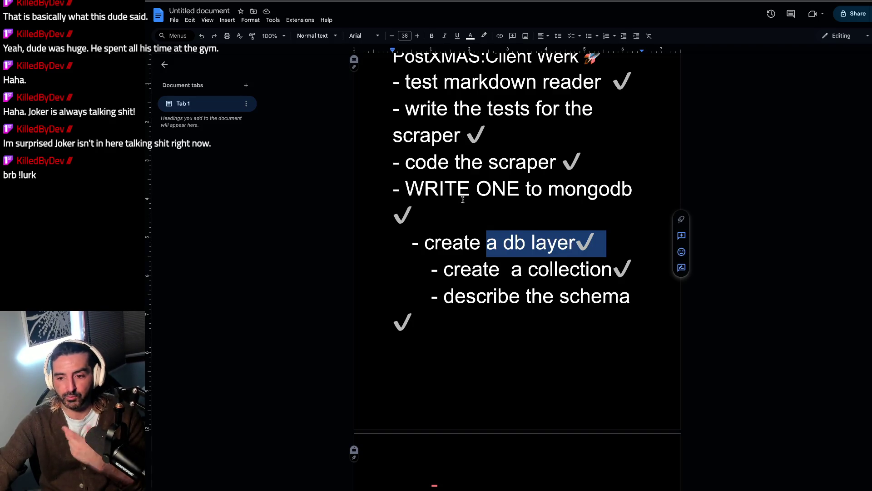
scroll(462, 199, "down", 10)
Step: Add a '- acceptance criteria:' line below 'make sure to use:' in the writeTen notes
left_click(482, 143)
left_click(588, 174)
key("Return")
type("0")
key("BackSpace")
type("- acceptance criteria:")
key("Return")
Step: Add `npx tsx ingestion.ts --num 10 --type dailyReading` and a 'writes 10 daily readings to mongodb' bullet
type("`npx tsx ingestion.ts -")
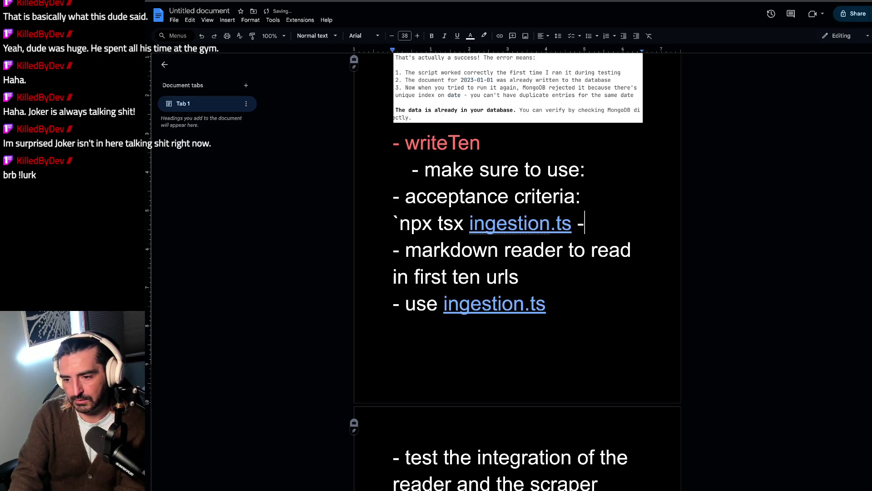
type("-num 10 ")
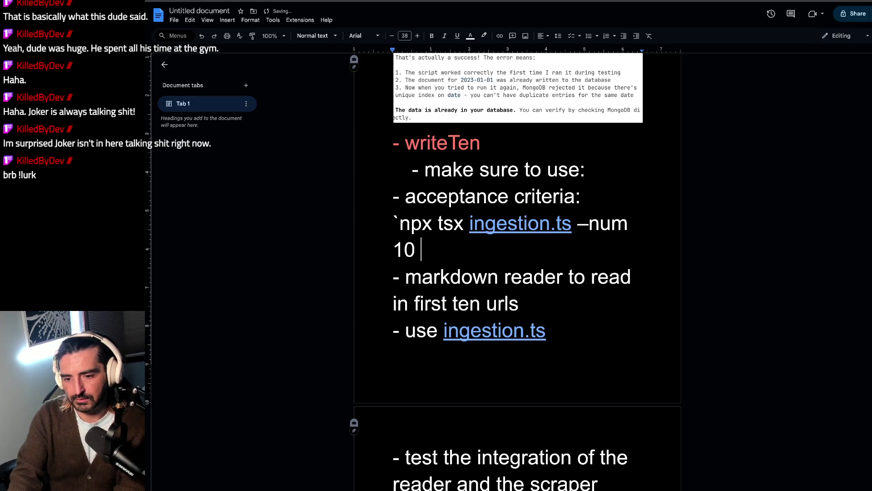
type("--type ")
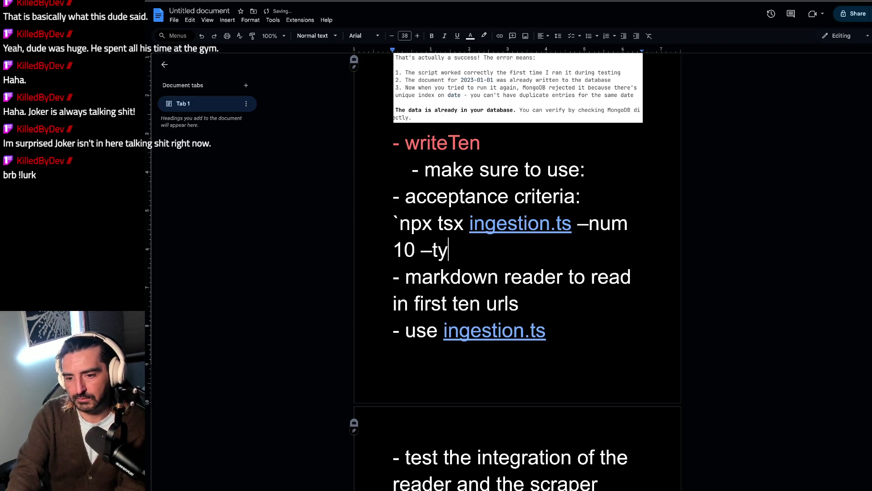
type("rea")
key("BackSpace")
key("BackSpace")
key("BackSpace")
type("dailyReading")
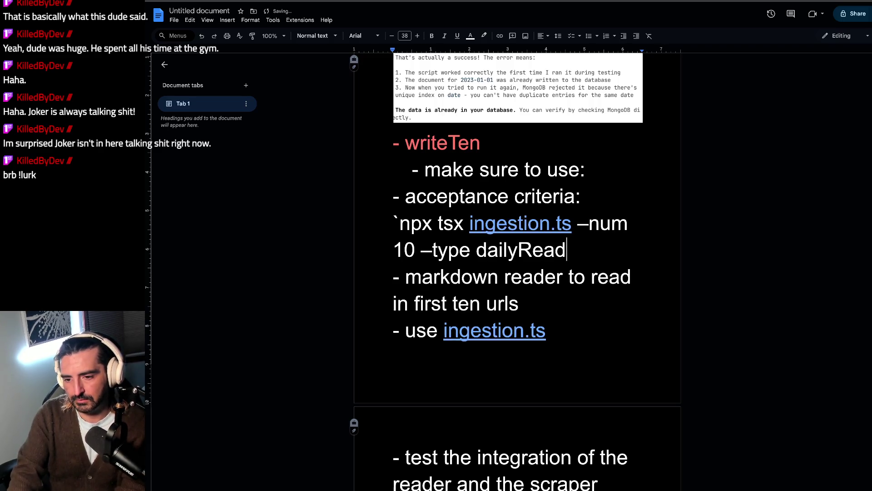
key("BackSpace")
type("`")
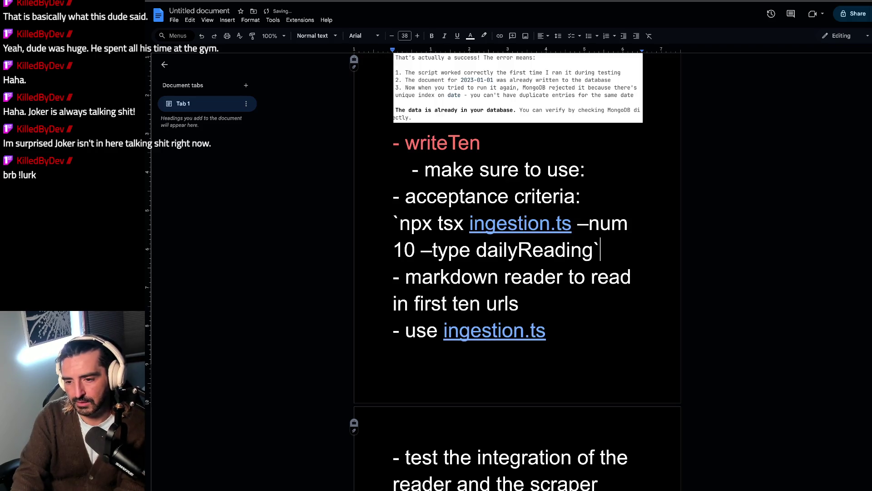
key("Return")
type("- writes 10 daily")
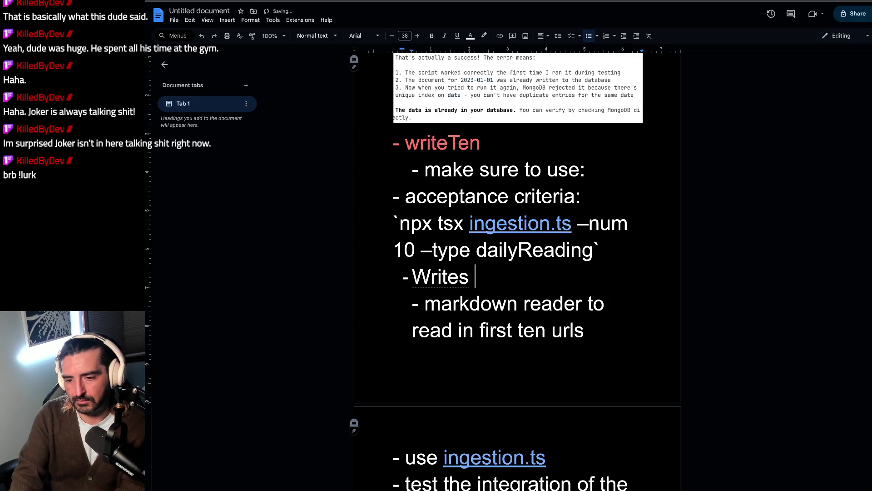
type(" read")
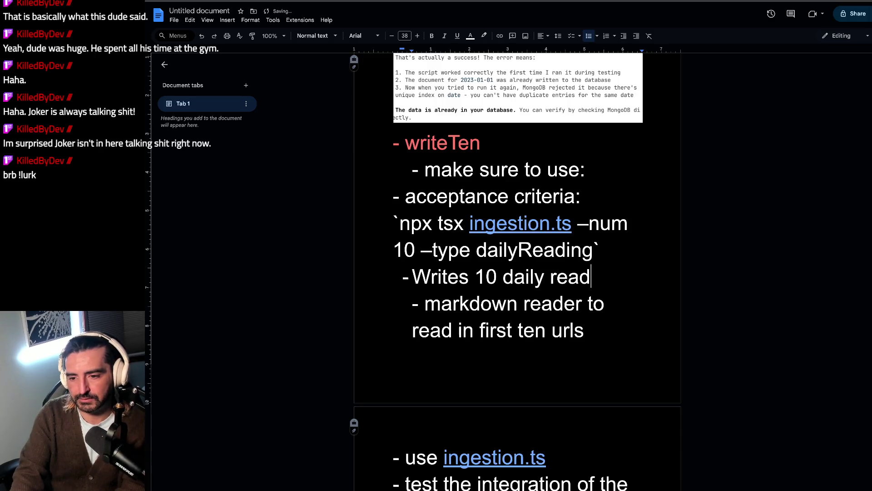
type("ings to mongodb")
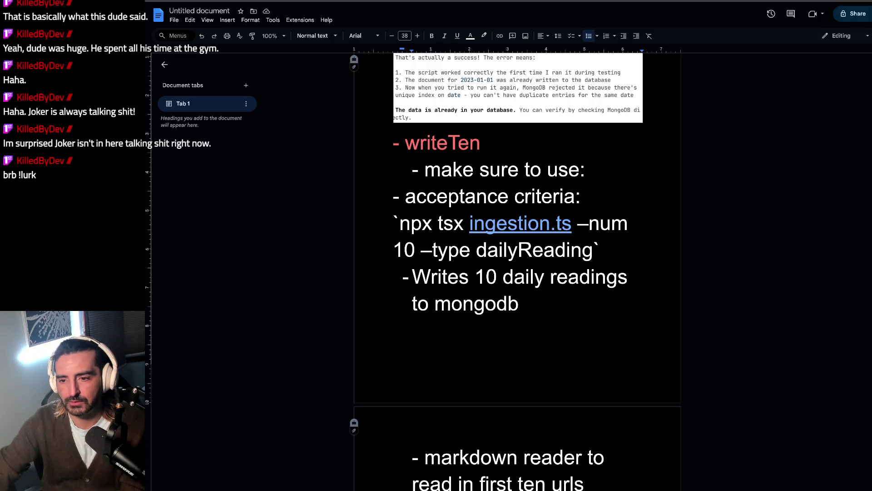
Step: Delete the 'make sure to use:' line and shrink the acceptance criteria text to size 19
left_click_drag(599, 180, 411, 172)
key("BackSpace")
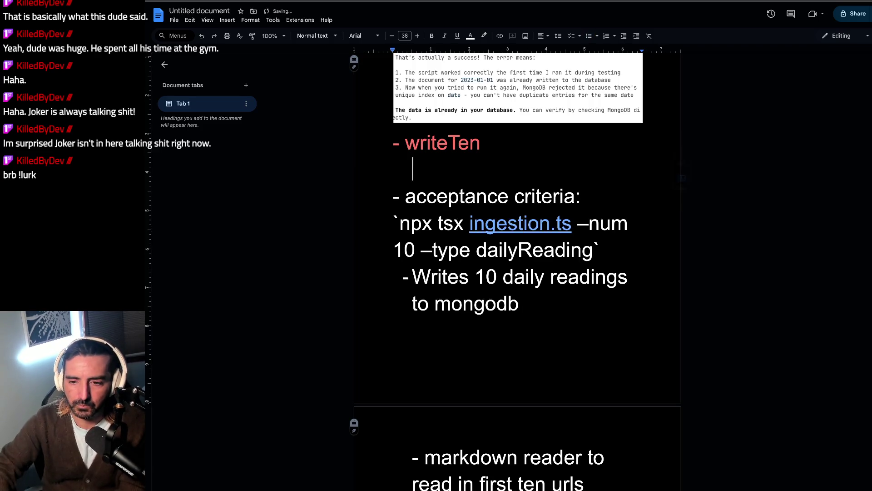
mouse_move(569, 300)
left_mouse_down()
mouse_move(394, 223)
mouse_move(388, 196)
left_mouse_up()
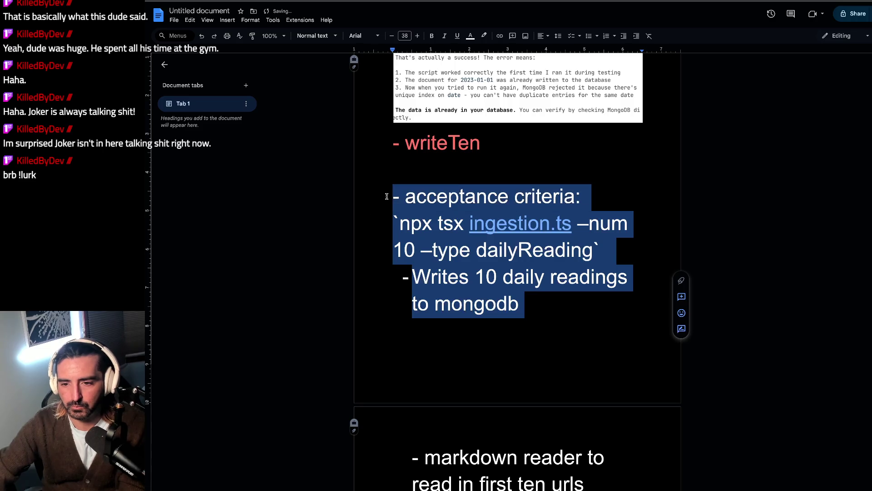
left_click(393, 36)
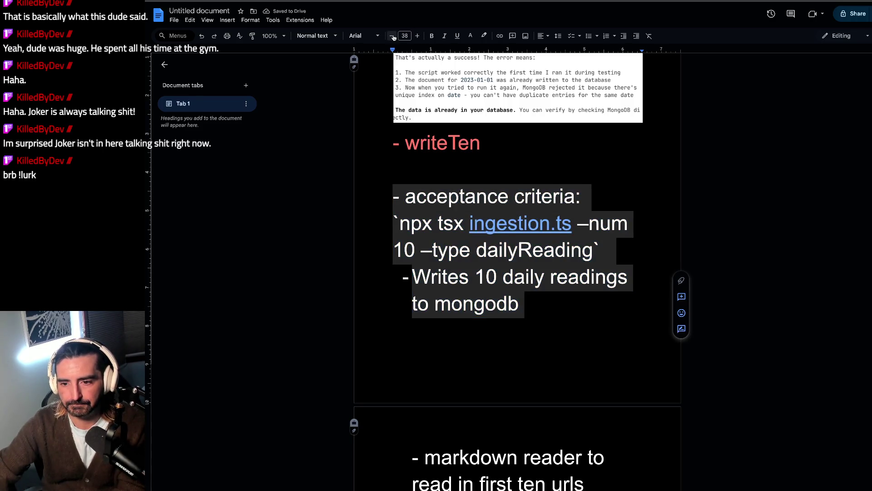
left_click(393, 36)
left_click(394, 37)
left_click(394, 36)
left_click(393, 36)
left_click(394, 37)
left_click(394, 36)
left_click(394, 37)
left_click(394, 36)
left_click(393, 37)
left_click(393, 36)
left_click(393, 36)
left_click(488, 190)
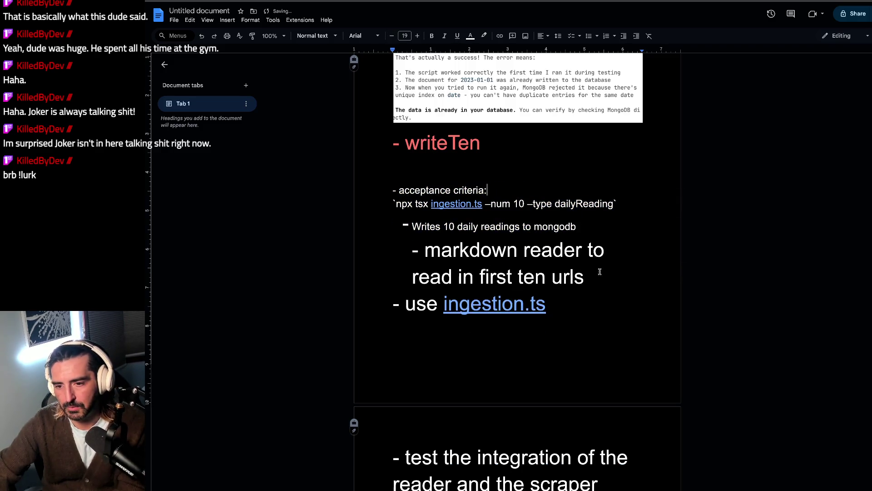
Step: Shrink the markdown reader line to size 20
triple_click(600, 272)
left_click(393, 39)
left_click(393, 38)
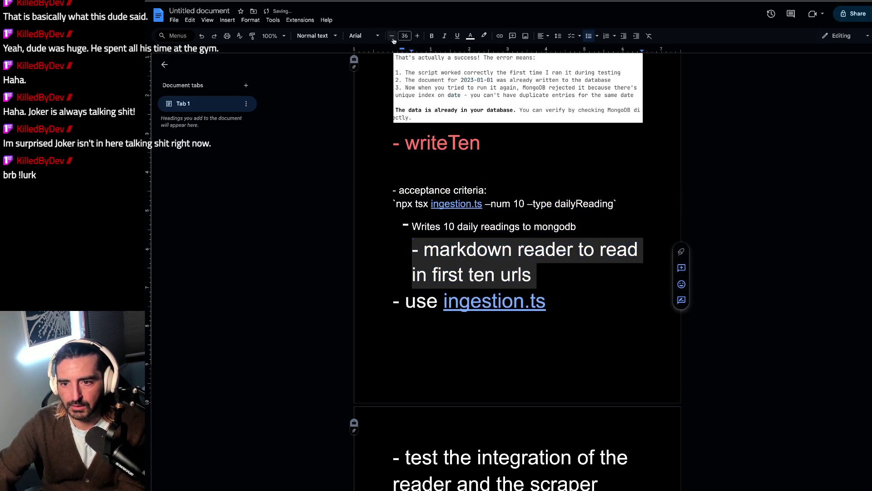
left_click(393, 38)
left_click(393, 38)
left_click(393, 39)
left_click(393, 38)
left_click(393, 38)
left_click(393, 38)
left_click(393, 39)
left_click(393, 38)
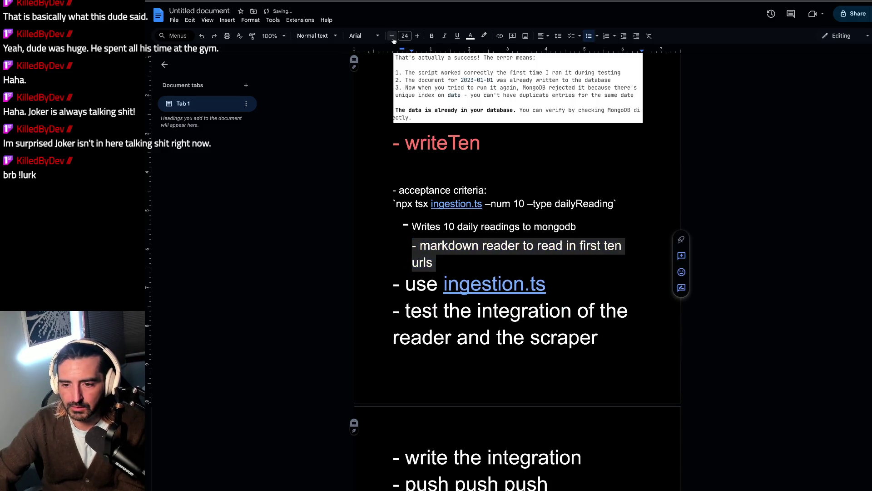
left_click(393, 36)
left_click(393, 36)
left_click(392, 37)
left_click(392, 36)
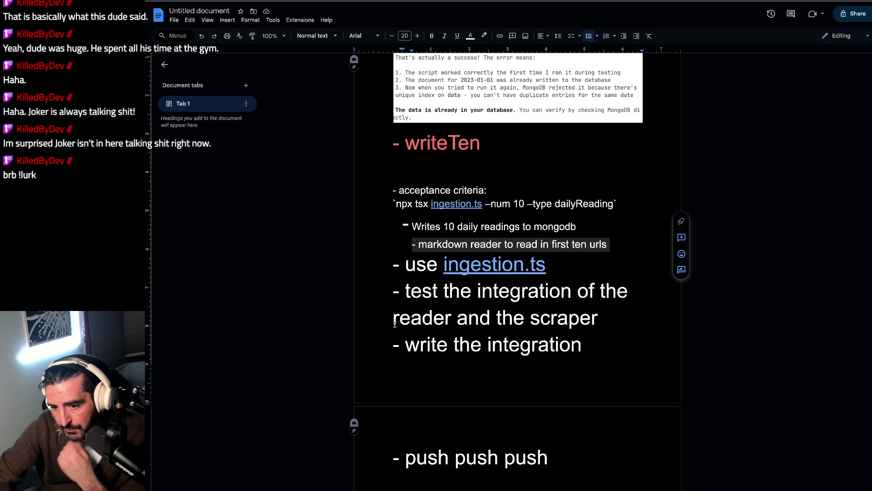
triple_click(509, 244)
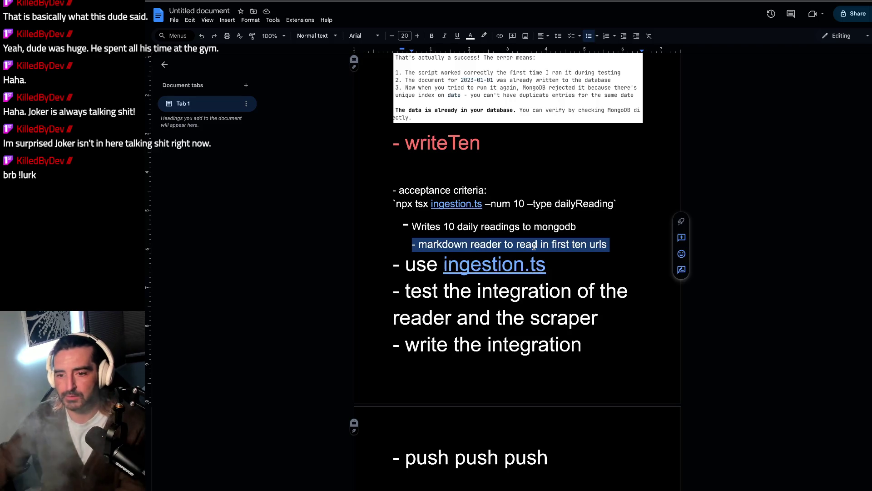
left_click(487, 180)
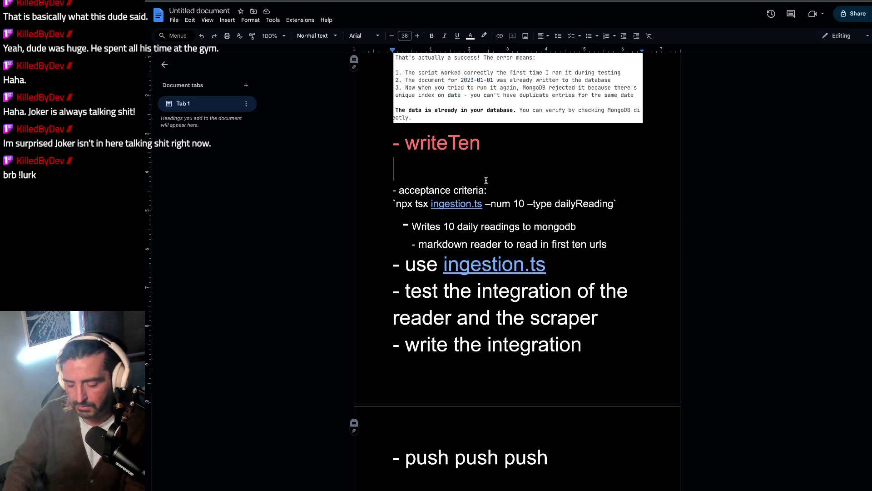
Step: Add a 'type: enum { }' line whose braces list daily | Blog1 | Blog2
type("- type: {")
key("Return")
key("Return")
type("}")
key("Up")
key("Up")
left_click(394, 195)
key("Up")
key("Right")
key("Right")
key("Right")
key("Right")
key("Right")
type("enum")
left_click(394, 195)
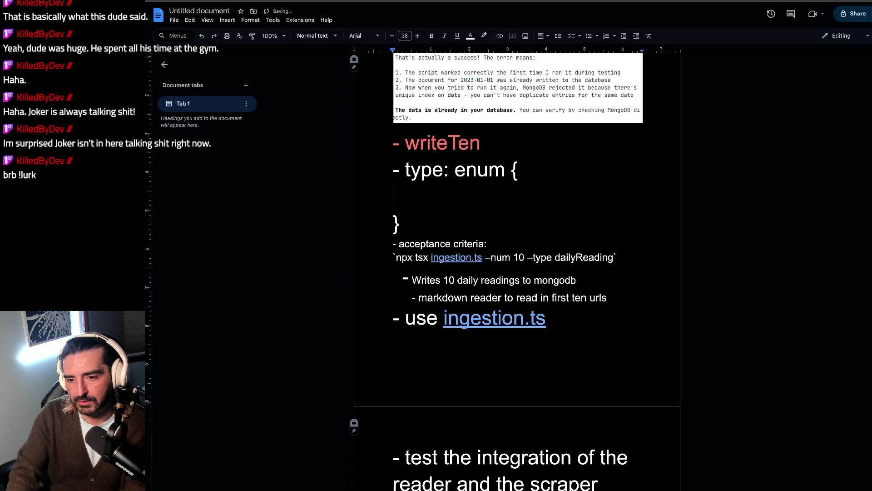
type("daily | ")
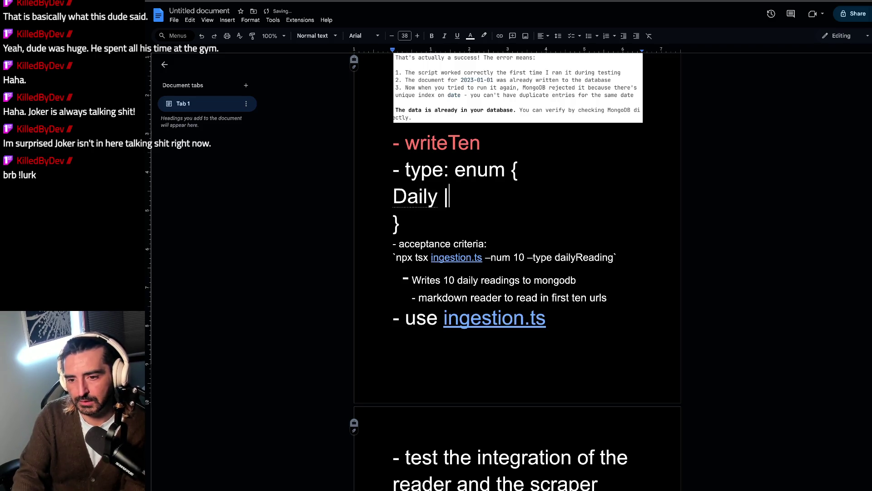
type("RC")
key("BackSpace")
key("BackSpace")
type("Blog1 | ")
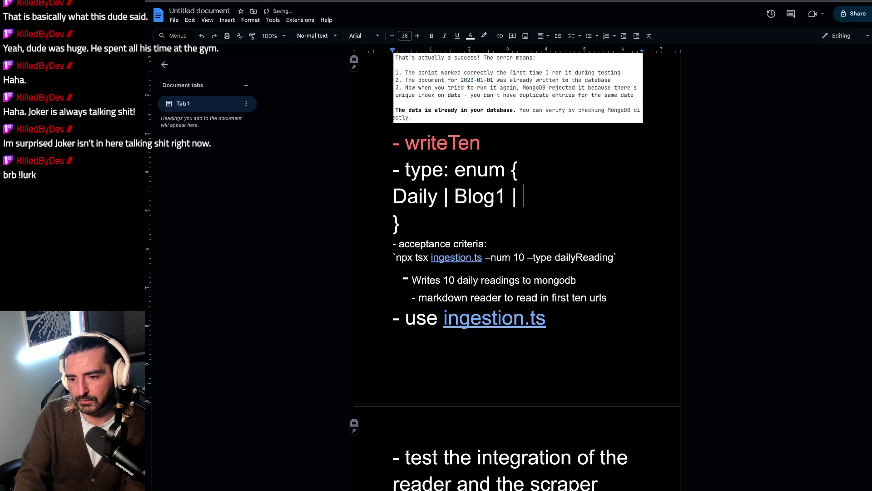
type("Blog2")
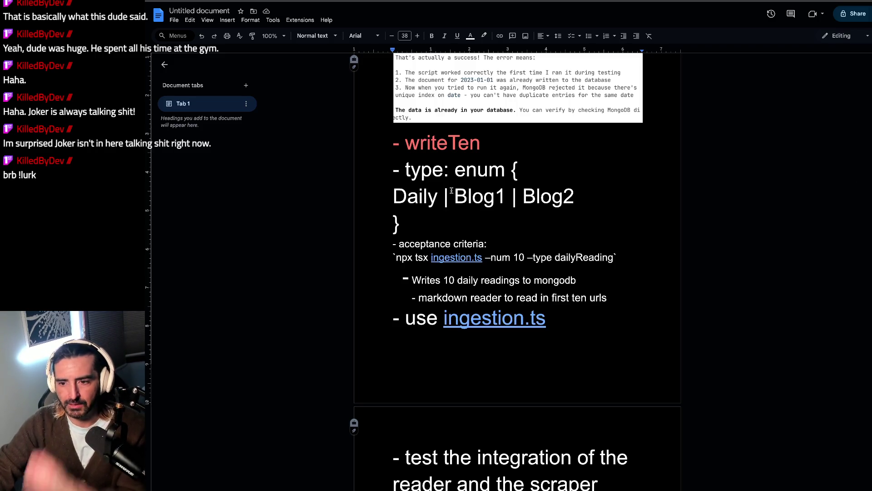
left_click_drag(512, 199, 438, 199)
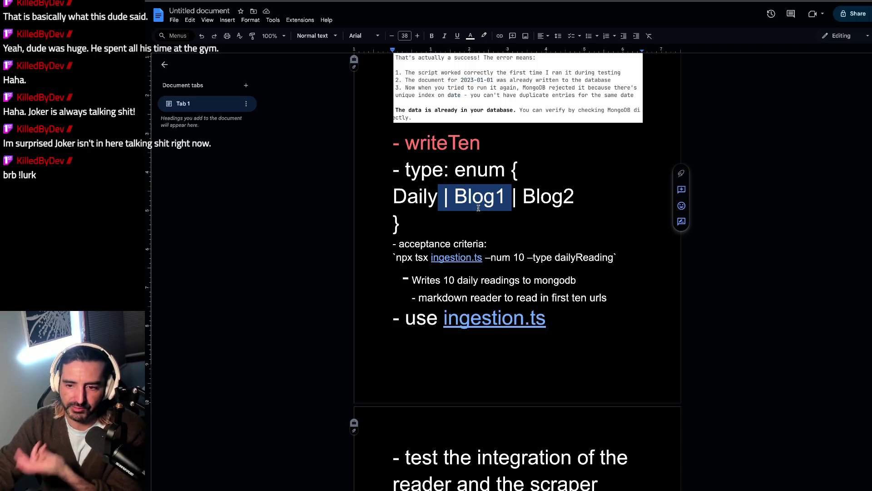
left_click(541, 202)
left_click_drag(524, 199, 566, 200)
left_click(361, 188)
left_click_drag(434, 193, 392, 190)
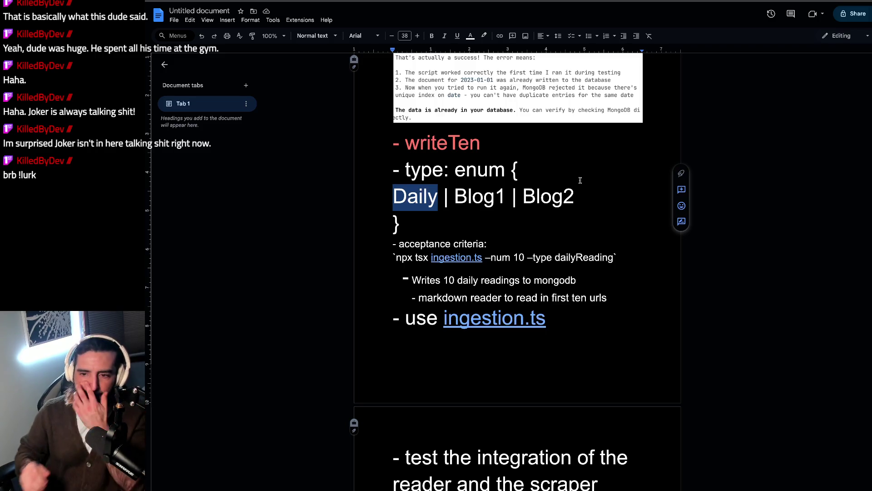
left_click_drag(466, 169, 491, 219)
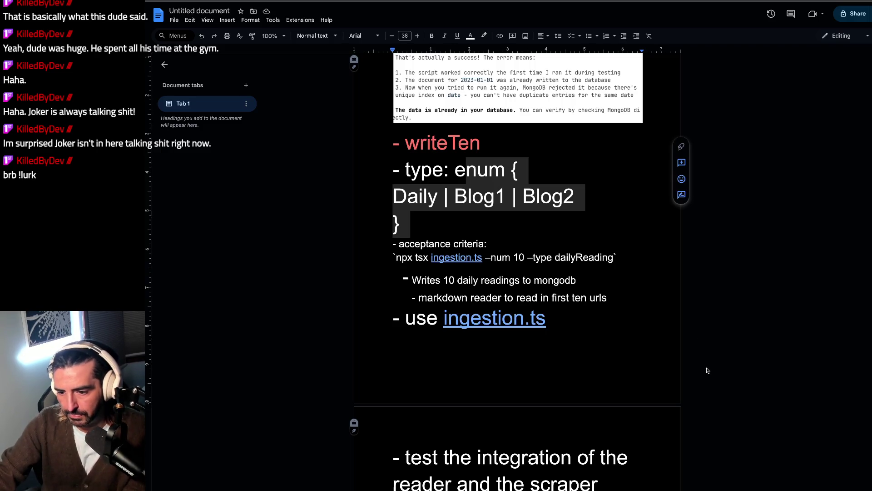
Step: Add a 'type: string,' parameter before limit in readMarkdown's signature in read.ts
key("super+Tab")
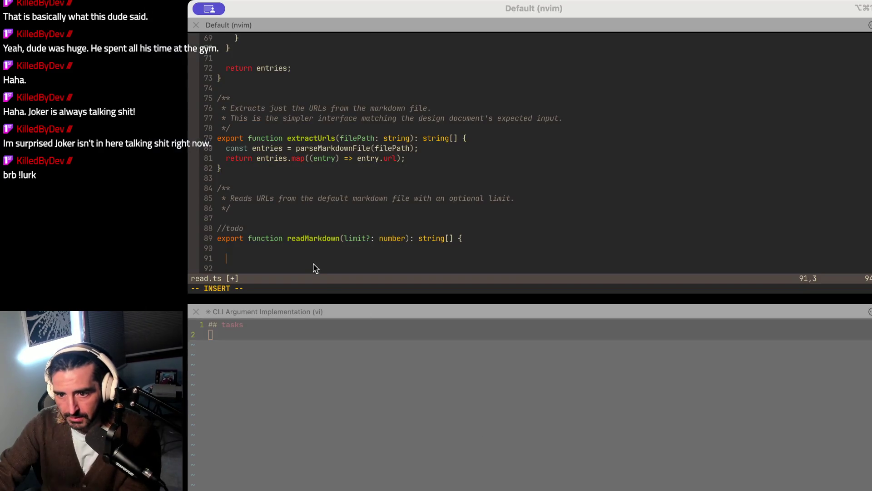
left_click_drag(306, 237, 318, 237)
left_click(353, 238)
left_click(328, 249)
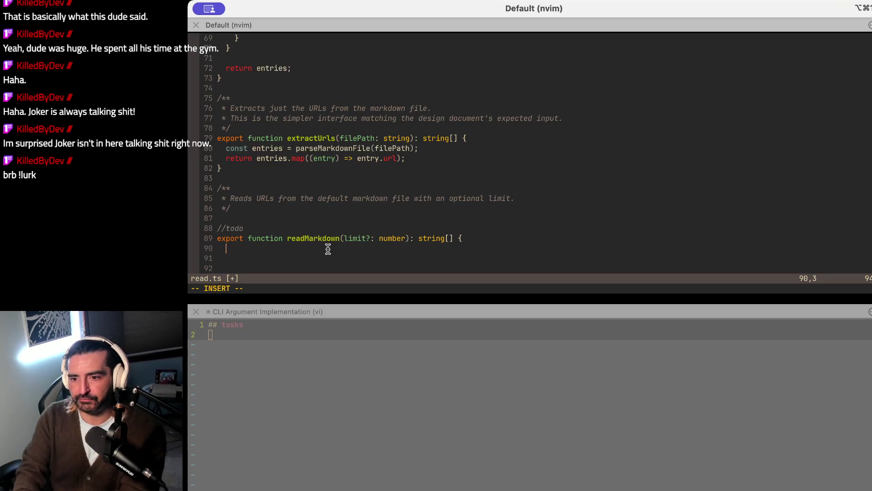
left_click(348, 237)
key("Left")
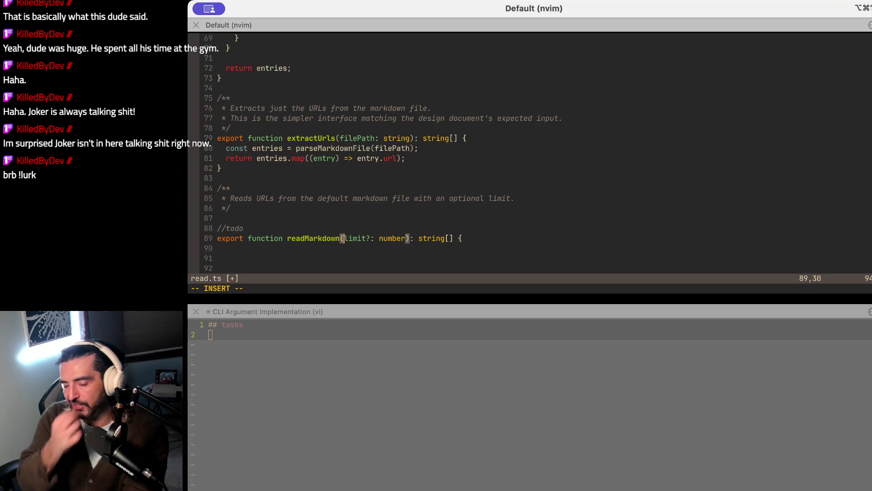
type("type: ")
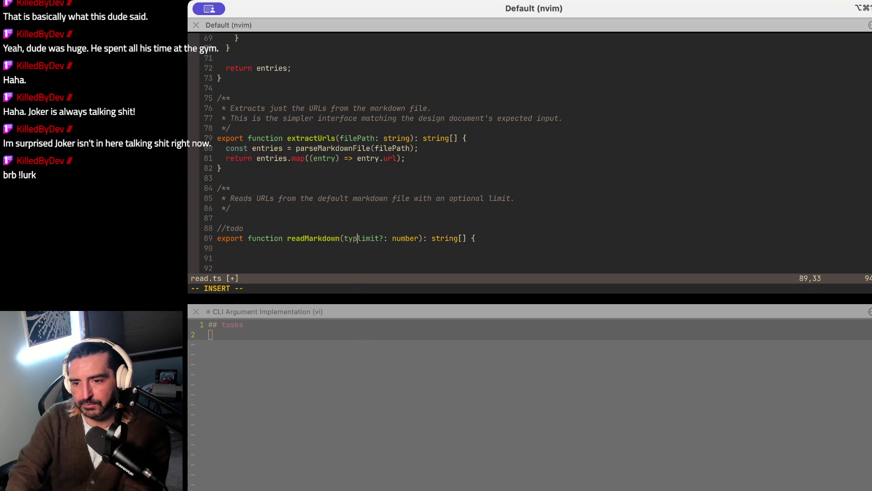
type("string")
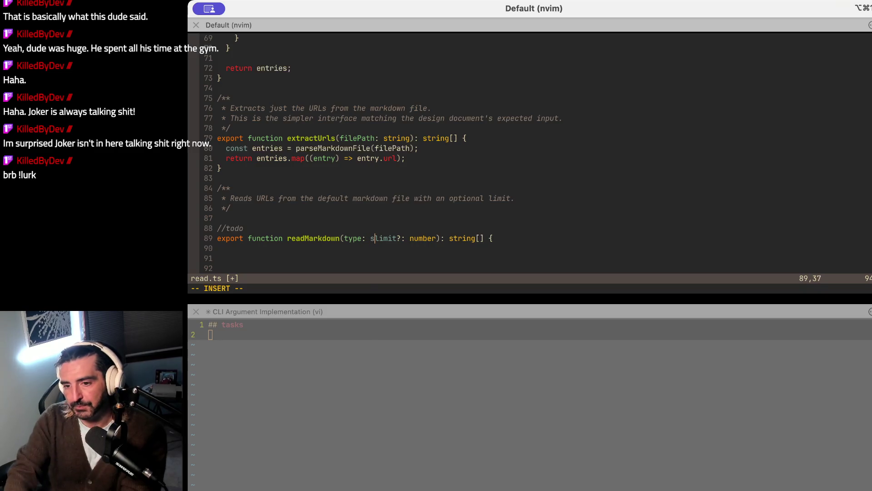
type(",")
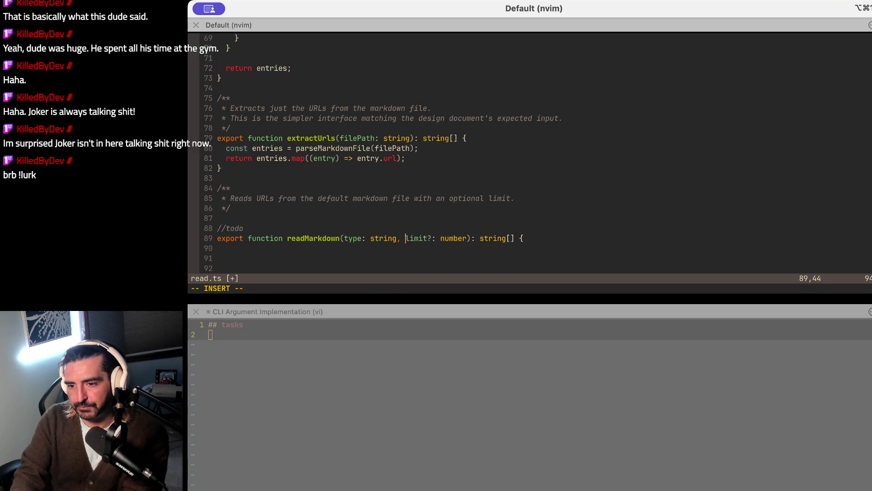
left_click(226, 248)
key("Escape")
Step: Begin readMarkdown's body with 'const filePath = markdownType[type];'
left_click(402, 238)
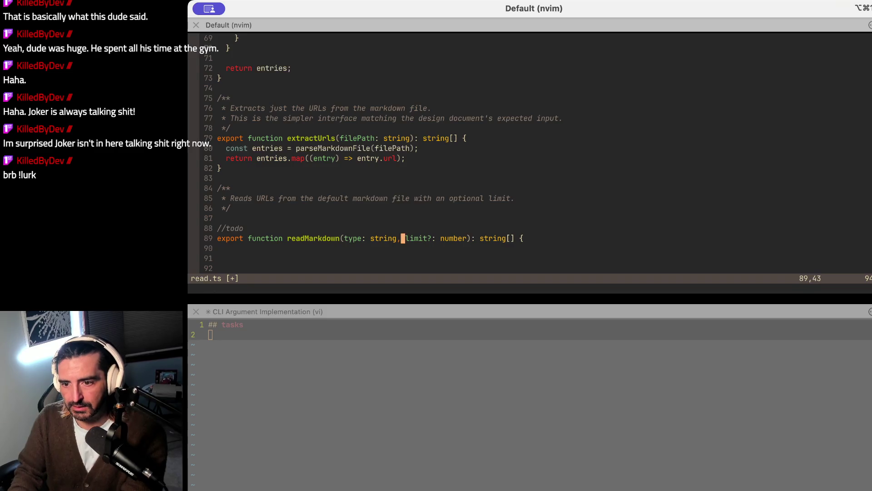
type("o")
type("//")
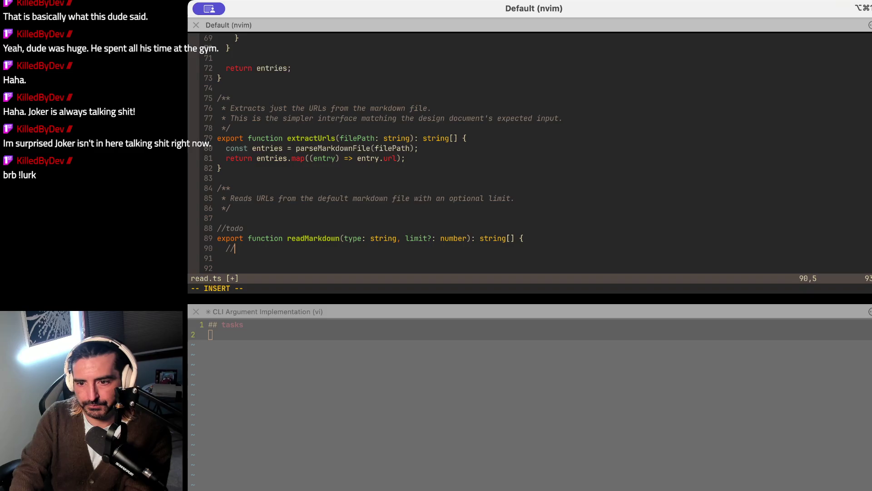
key("BackSpace")
key("BackSpace")
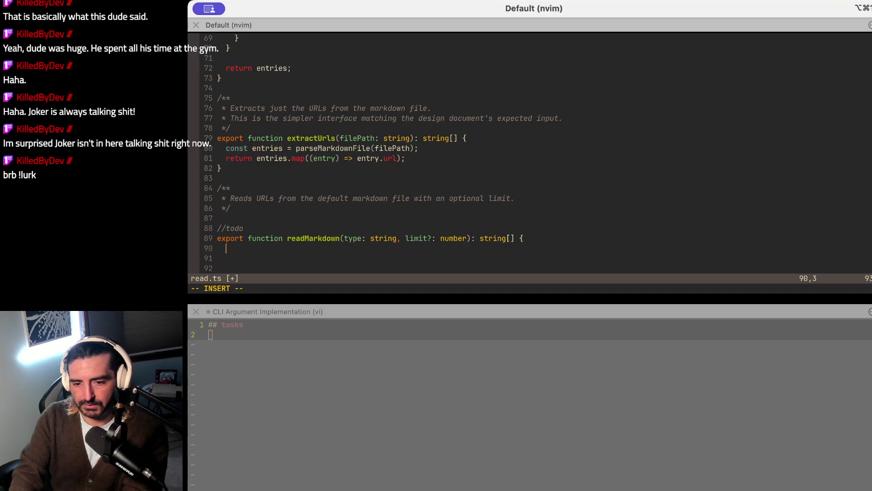
type("markd")
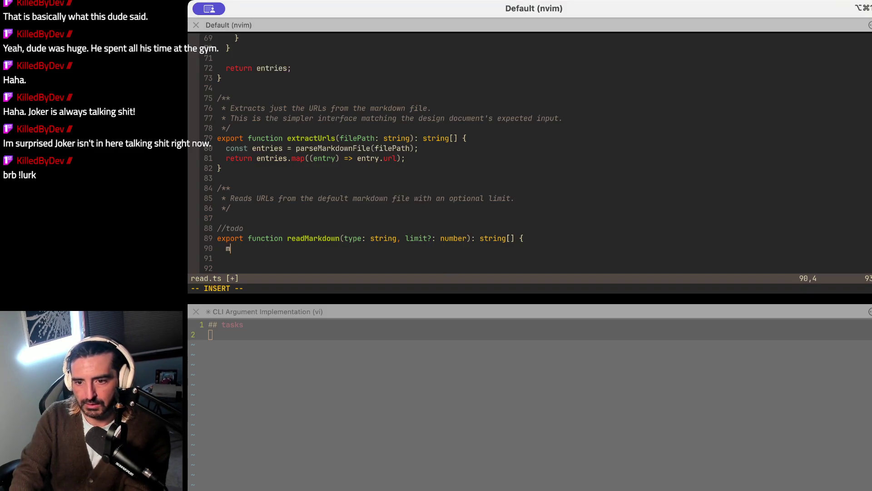
key("BackSpace")
key("BackSpace")
key("BackSpace")
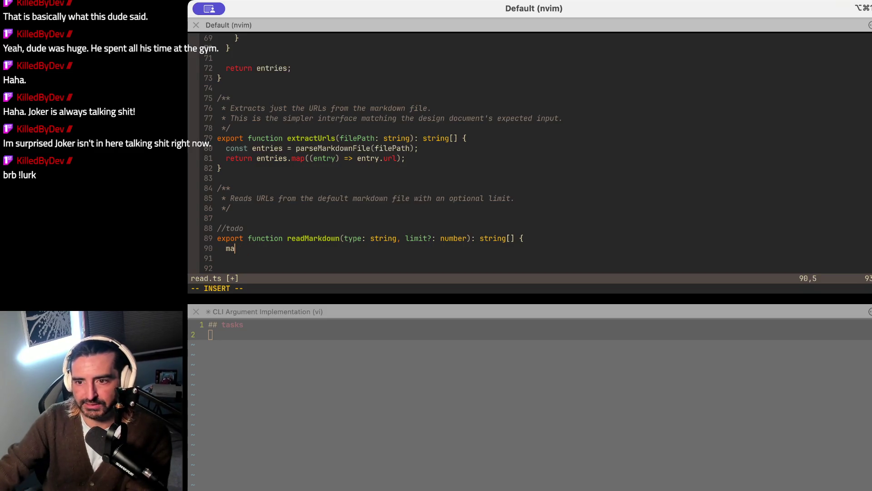
key("super+Tab")
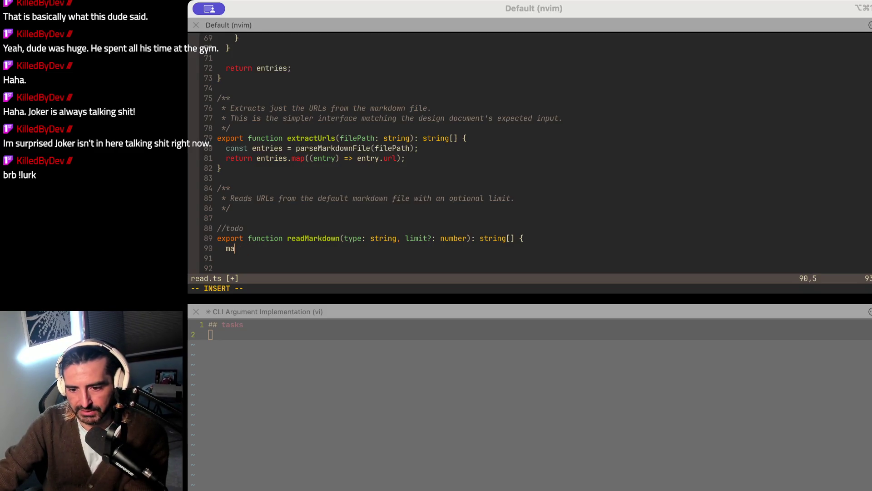
key("super+Tab")
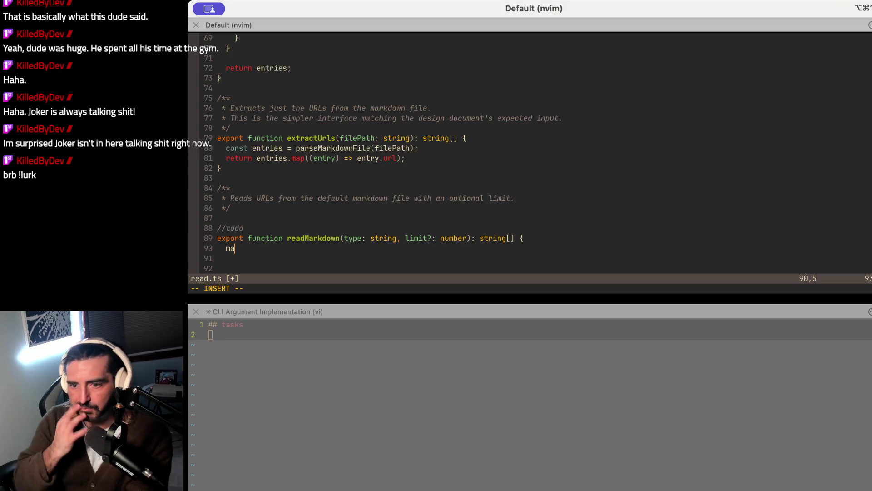
key("BackSpace")
key("BackSpace")
type("const filePath =")
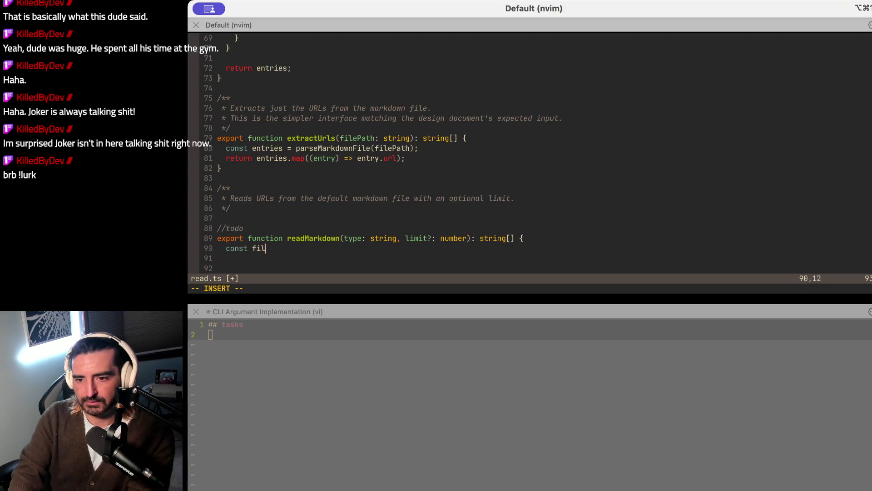
key("super+Tab")
key("super+Tab")
type(" mar")
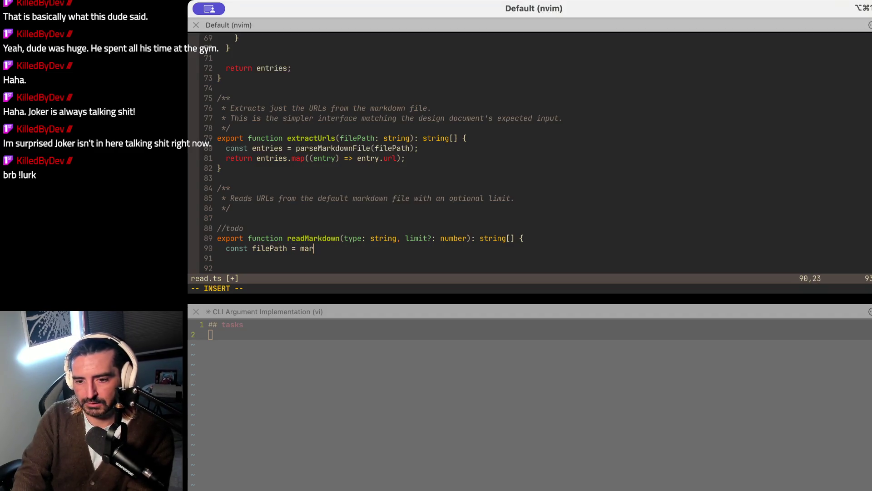
type("kdownType")
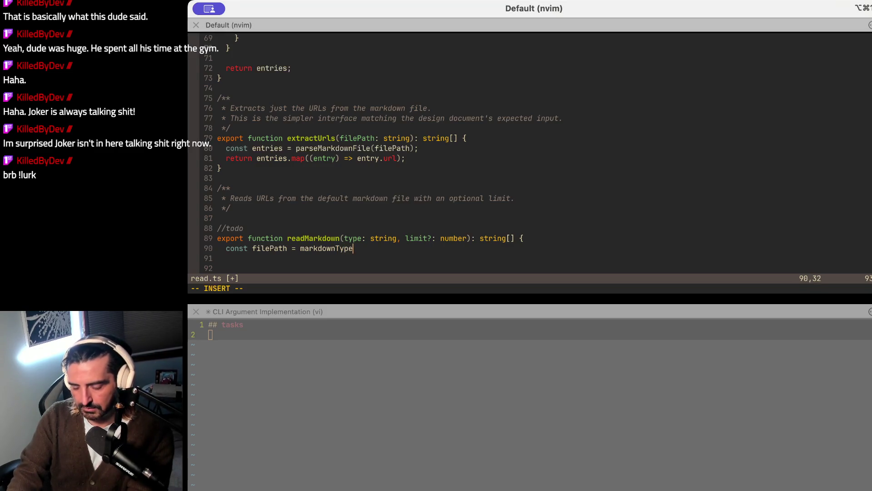
type("[tu")
key("BackSpace")
type("ype]")
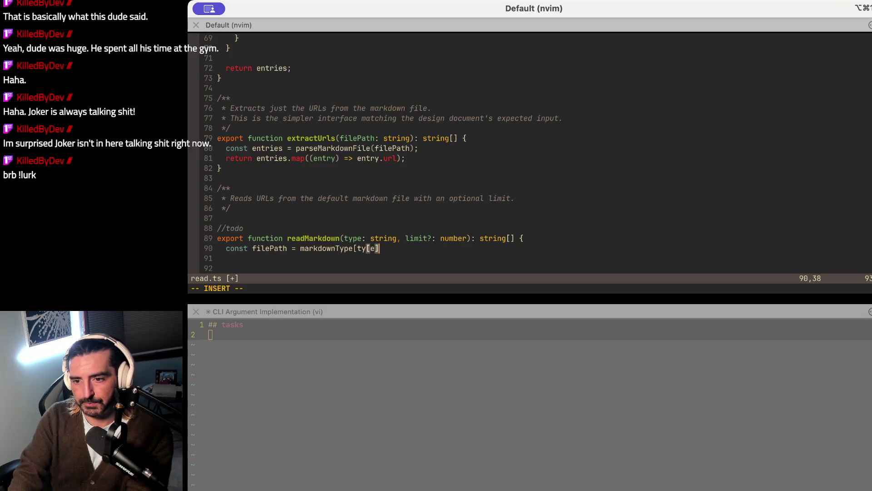
type(";")
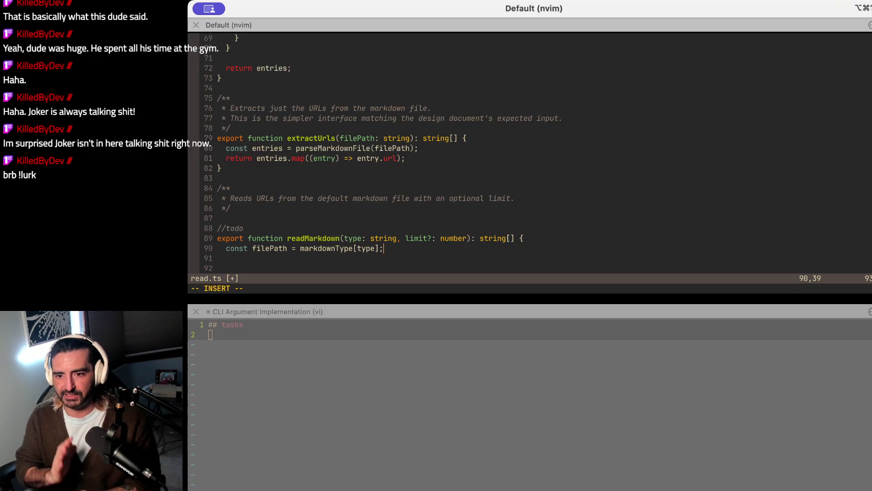
Step: Change the todo comment above readMarkdown to 'TODO: double check this change' and return to the plan
left_click(239, 228)
key("BackSpace")
key("BackSpace")
key("BackSpace")
type("TODO")
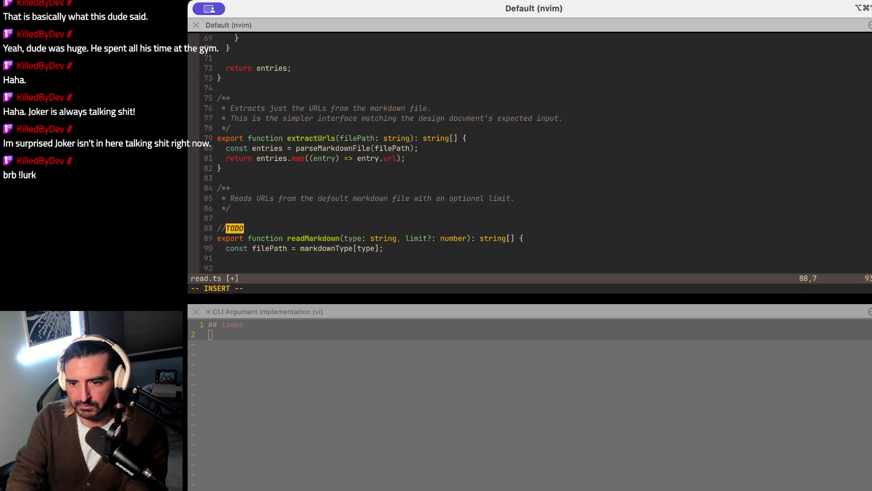
type(": double chec")
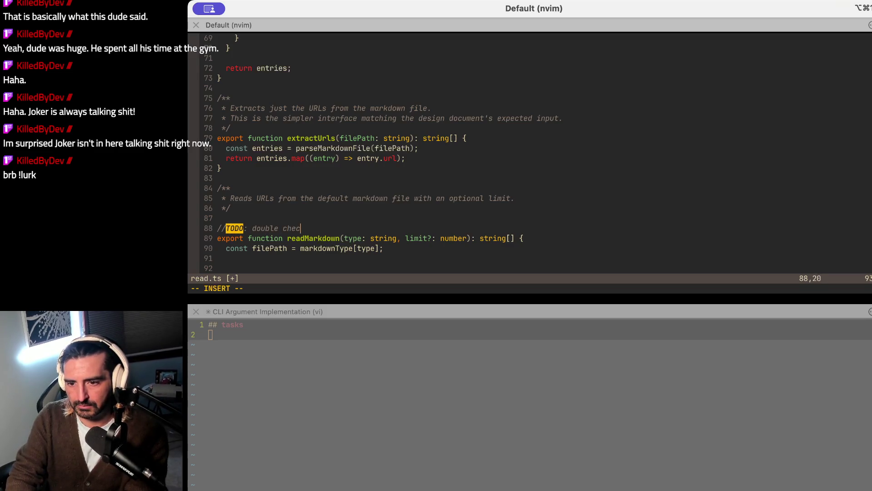
type("k this change")
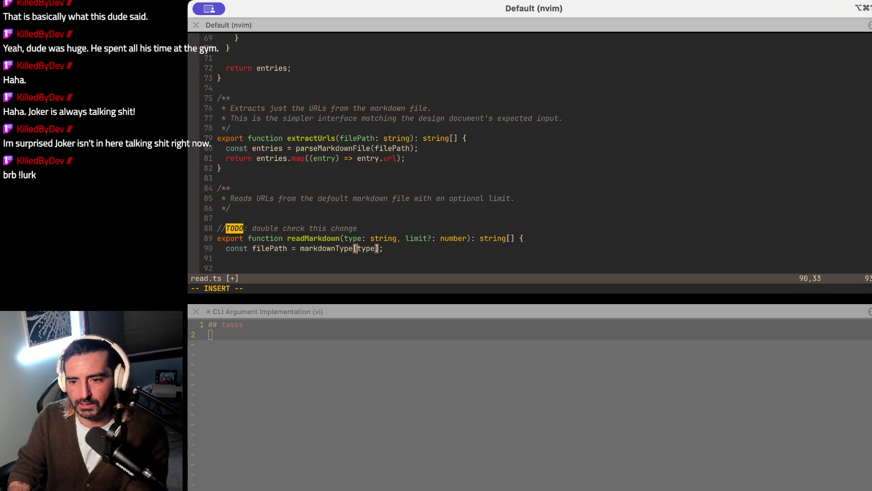
key("Down")
key("Down")
key("super+Tab")
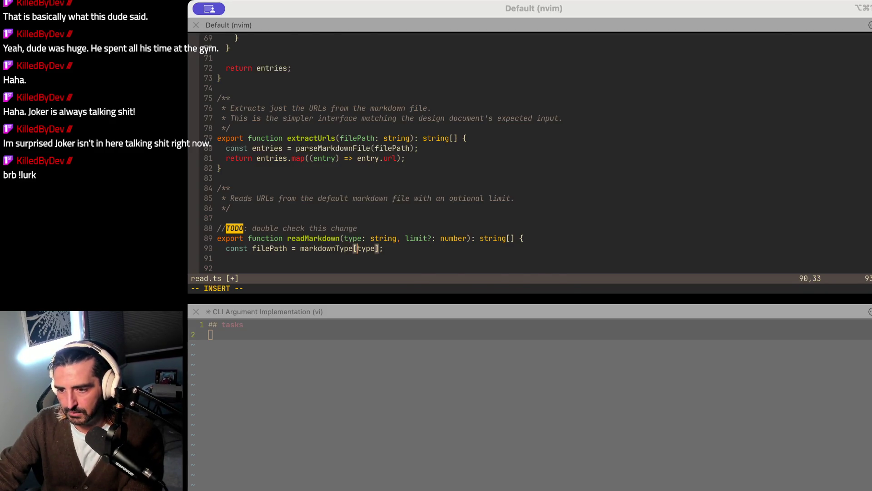
key("super+Tab")
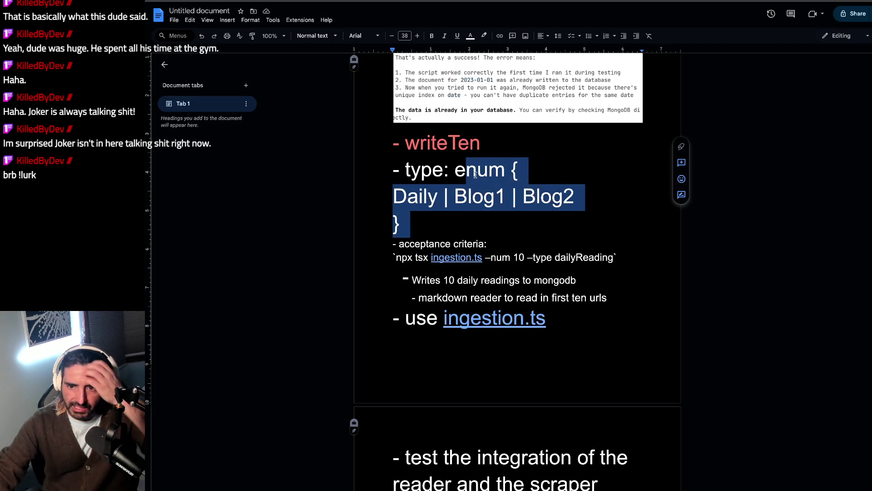
scroll(446, 168, "up", 10)
scroll(475, 175, "down", 3)
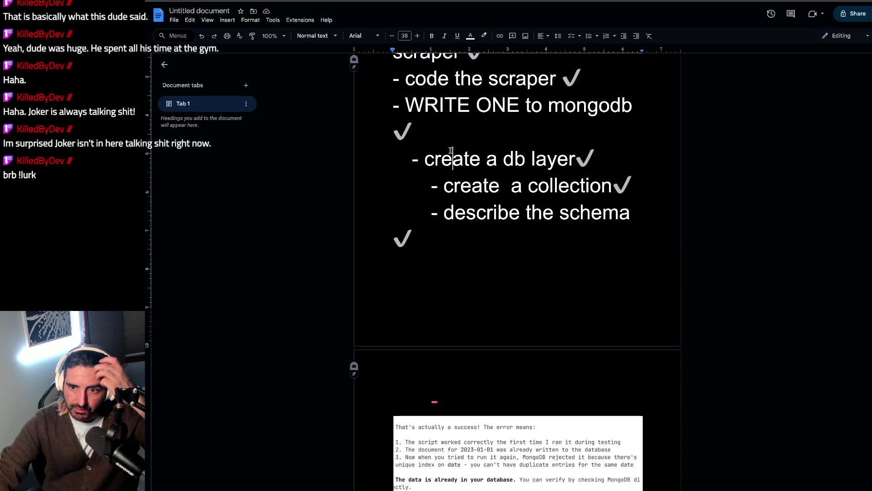
triple_click(424, 129)
scroll(472, 183, "down", 3)
scroll(472, 183, "down", 2)
left_click(439, 303)
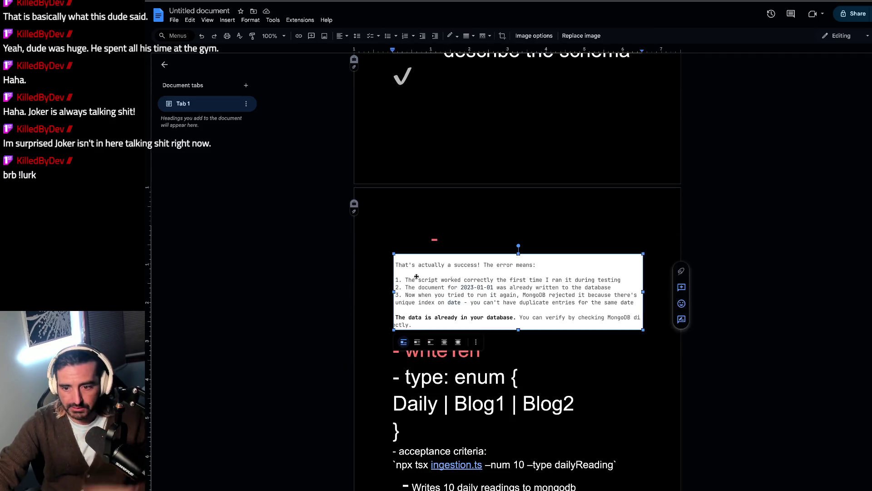
scroll(495, 300, "down", 1)
left_click(482, 355)
scroll(481, 355, "down", 1)
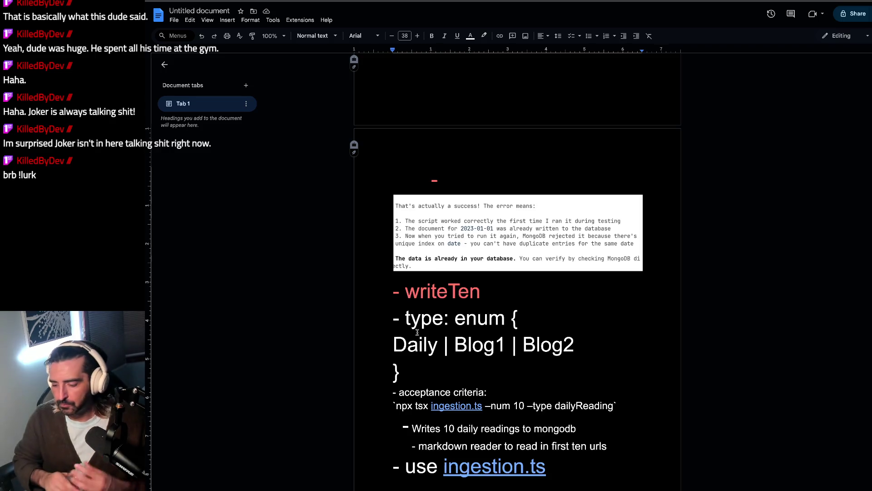
scroll(417, 332, "down", 1)
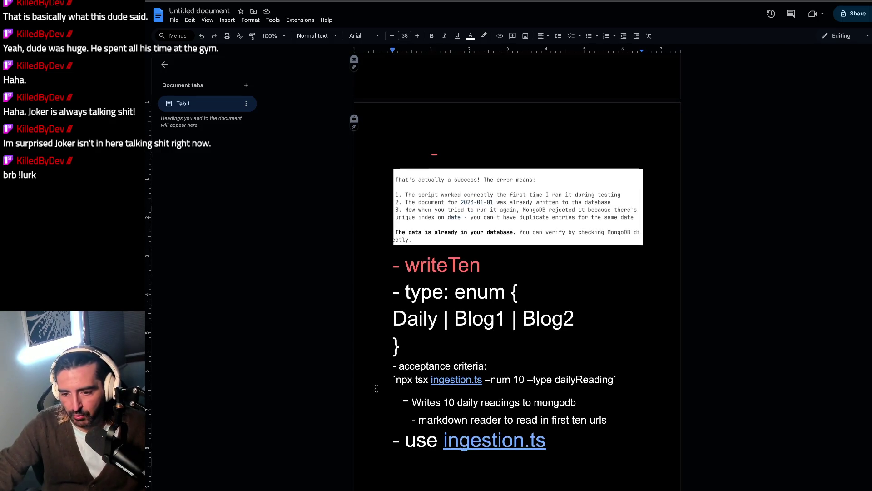
left_click_drag(385, 367, 380, 384)
triple_click(385, 380)
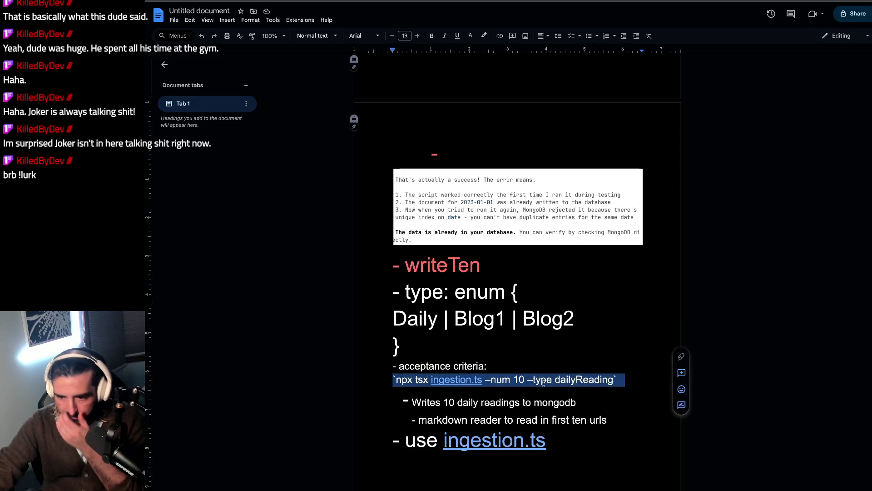
Step: Shorten the npx acceptance command's ending from 'dailyReading' to '--type daily'
left_click(614, 379)
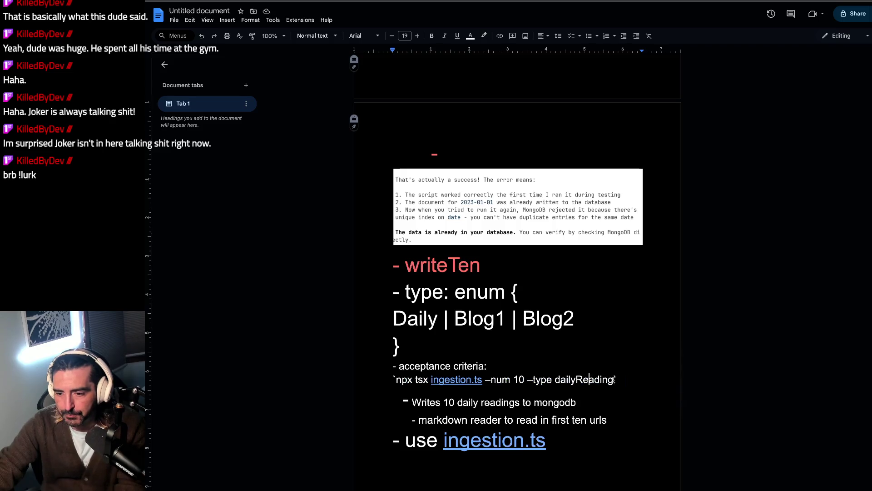
key("BackSpace")
key("BackSpace")
key("BackSpace")
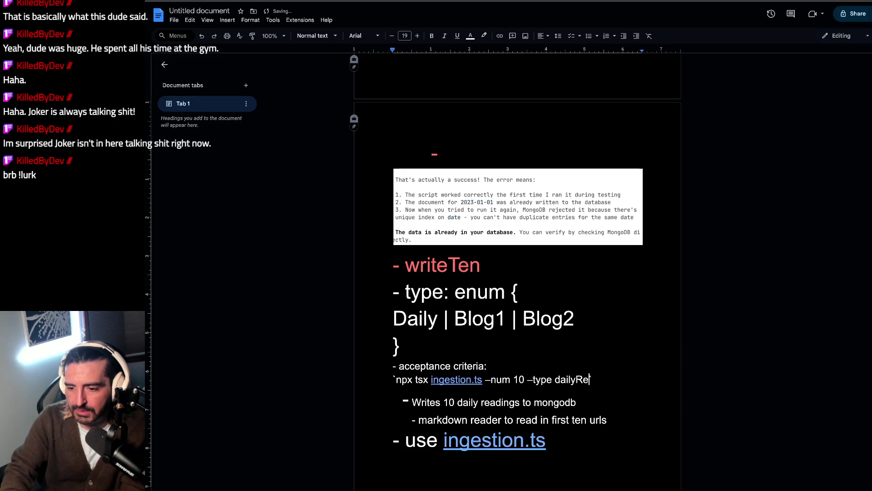
type("y")
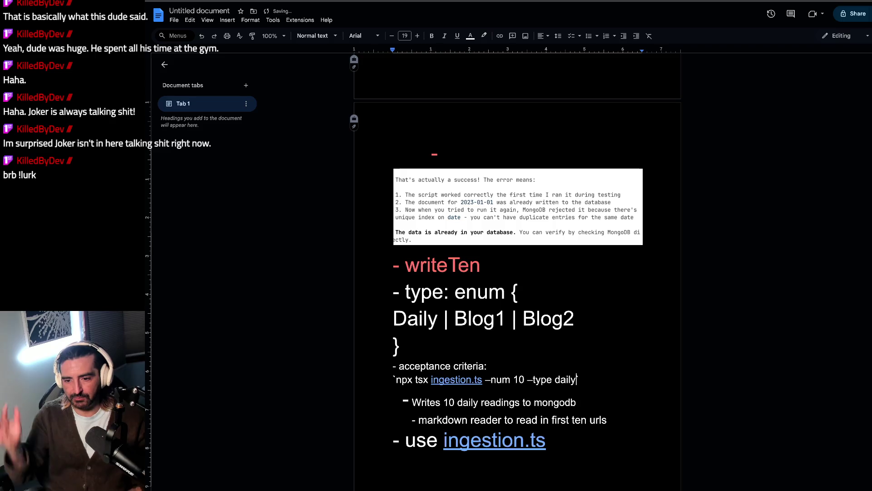
type("`")
left_click_drag(511, 402, 475, 420)
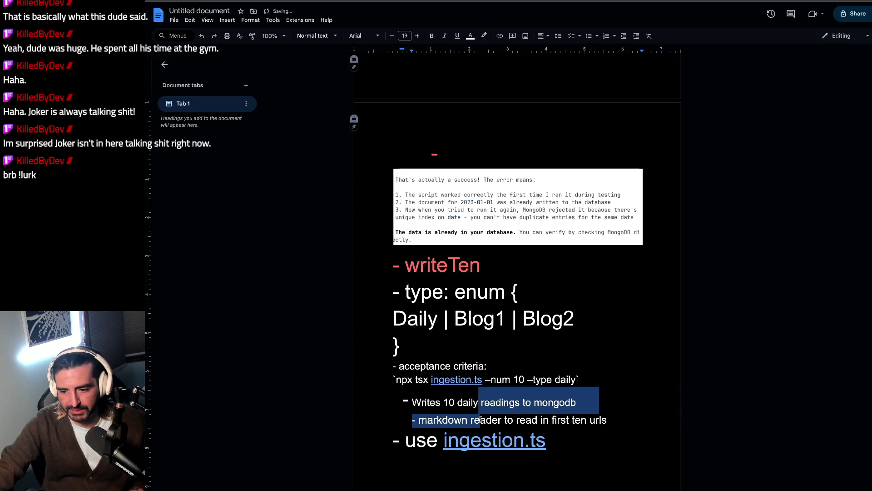
left_click(570, 421)
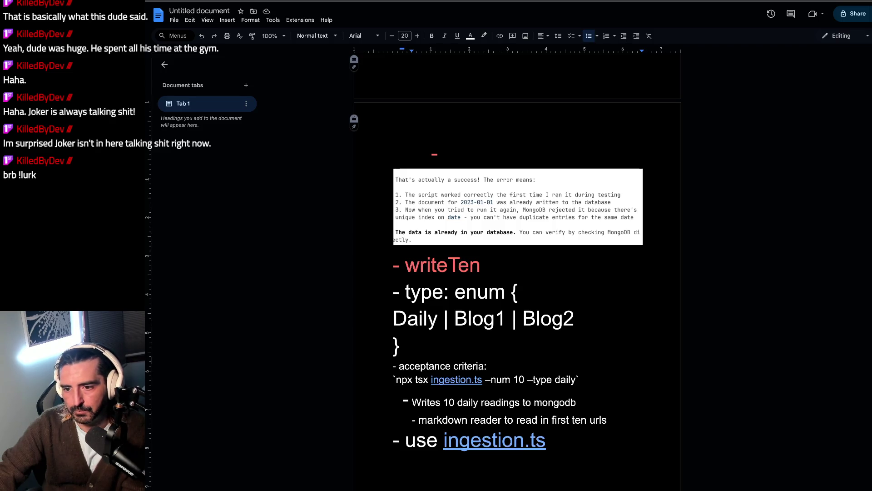
key("alt+Tab")
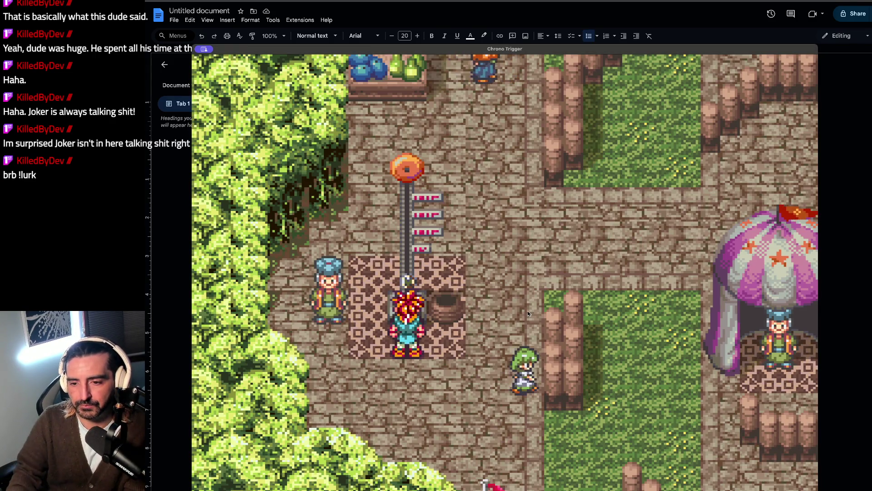
Step: Walk Crono to talk with the green-haired villager, then the green-capped merchant at the stalls
key("Down")
key("Right")
key("Right")
key("x")
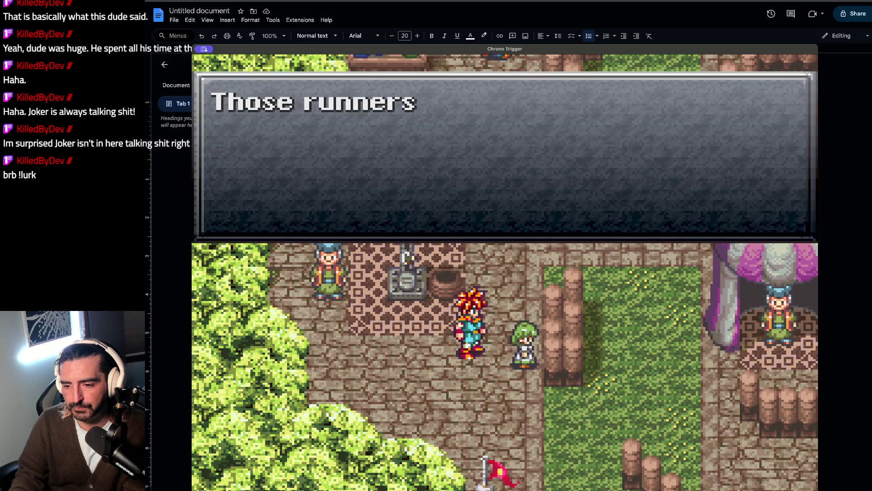
key("x")
key("Up")
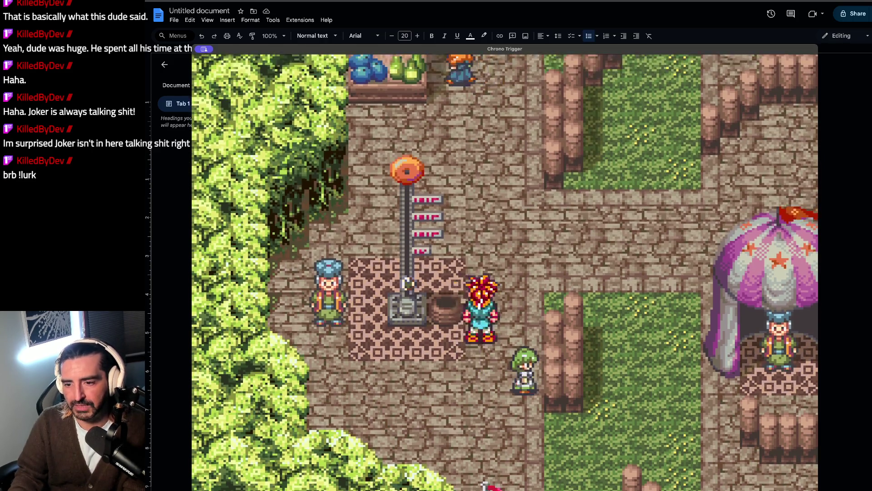
key("Up")
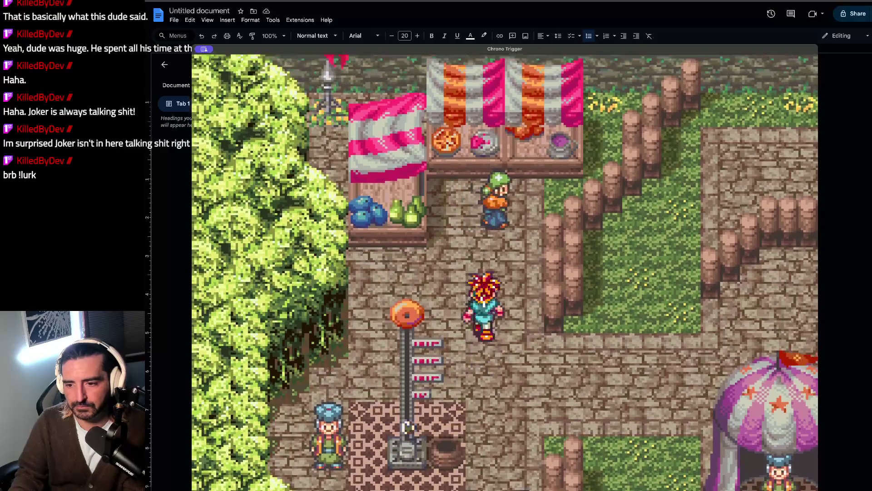
key("Right")
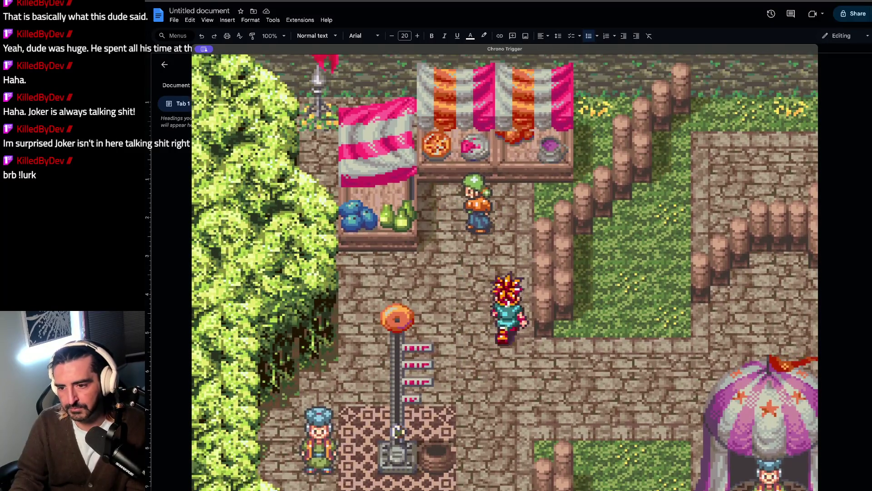
key("Up")
key("x")
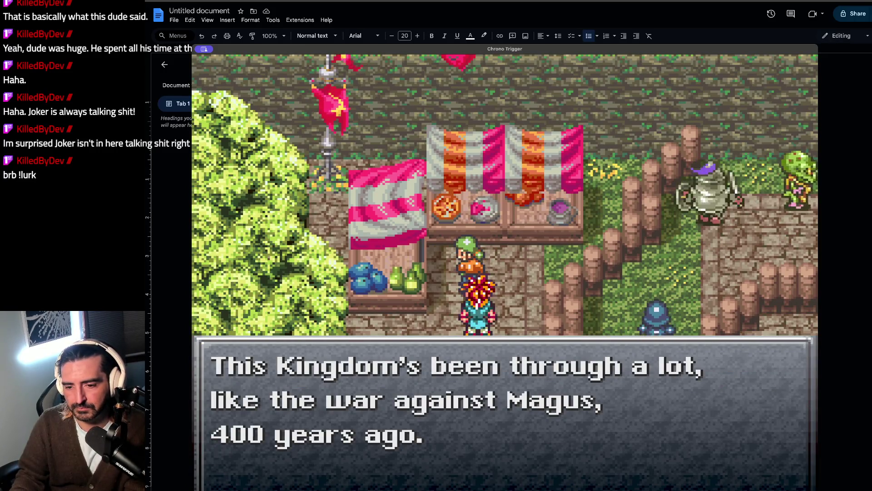
key("x")
key("x")
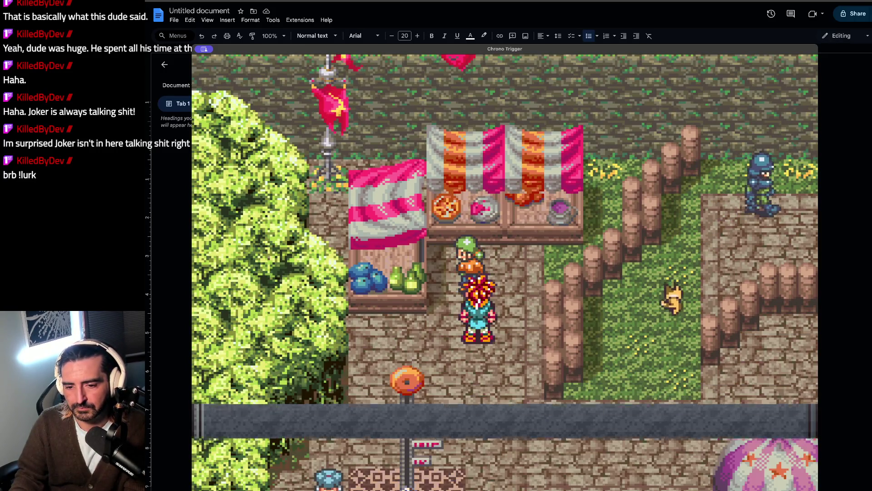
Step: Walk Crono past the stalls and tent to the fountain and talk to the green-haired girl
key("Down")
key("Right")
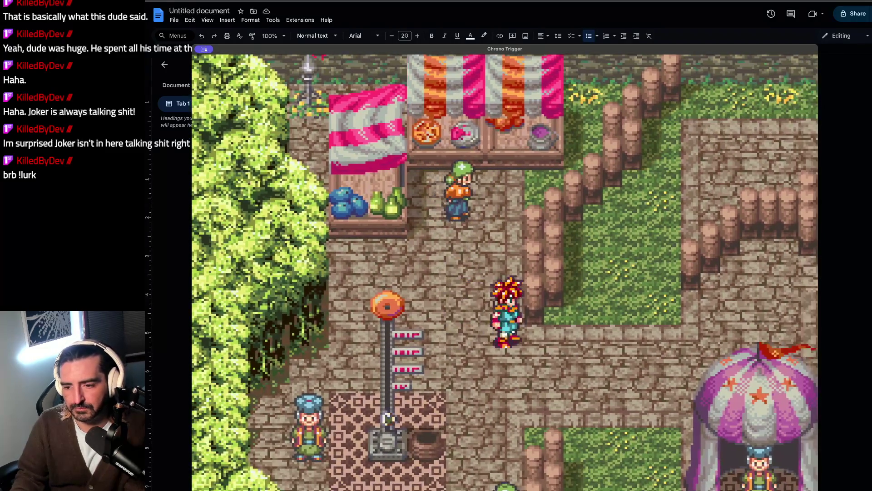
key("Right")
key("Up")
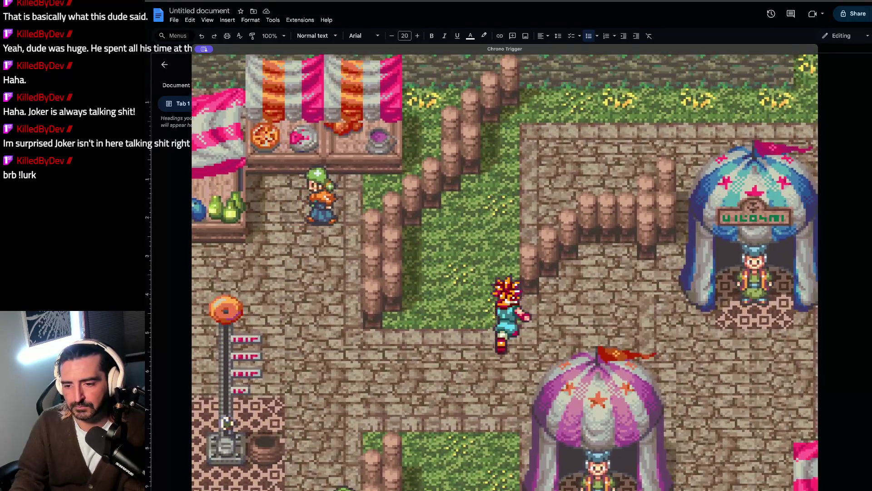
key("Down")
key("Right")
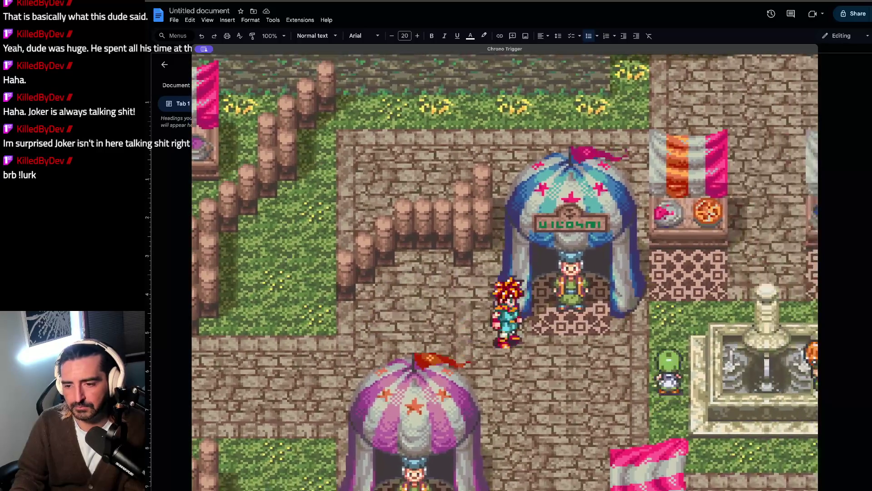
key("Down")
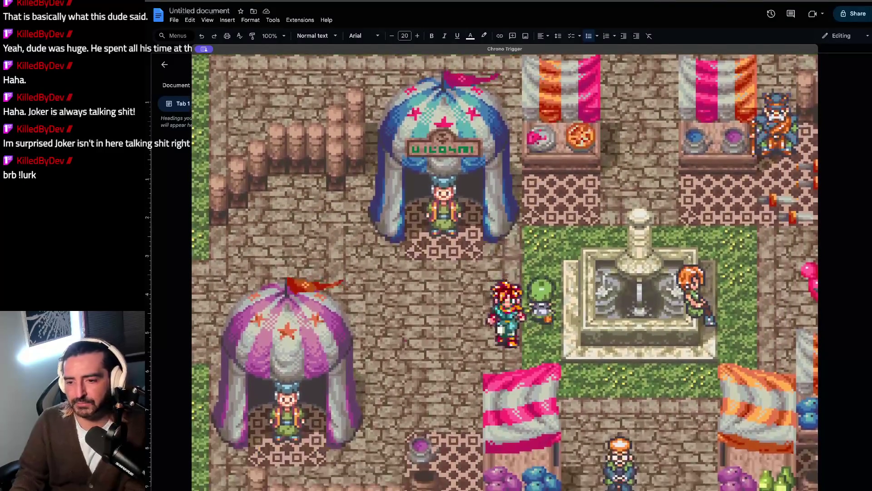
key("Up")
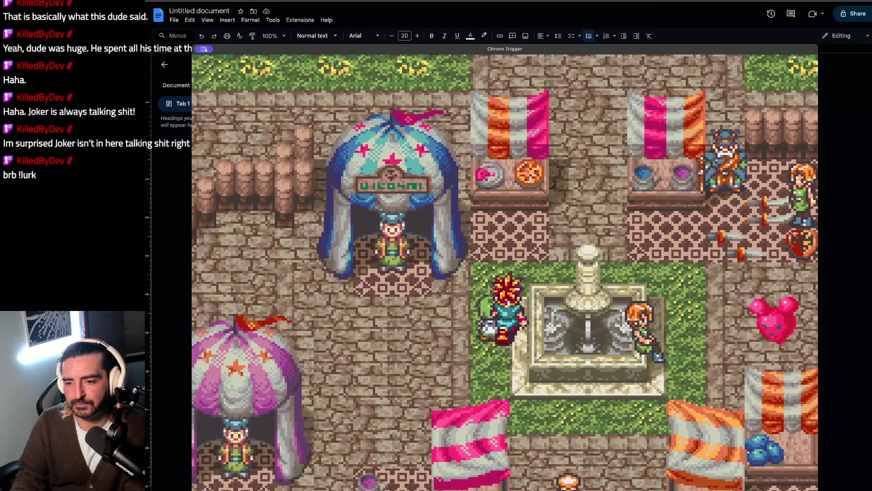
key("Down")
key("x")
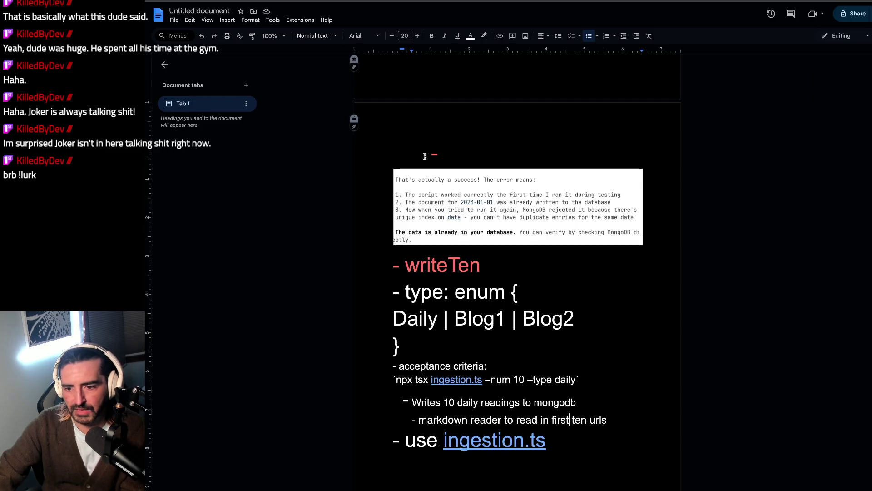
Step: Scroll down slightly to show the writeTen section with its '--type daily' command
scroll(456, 307, "down", 1)
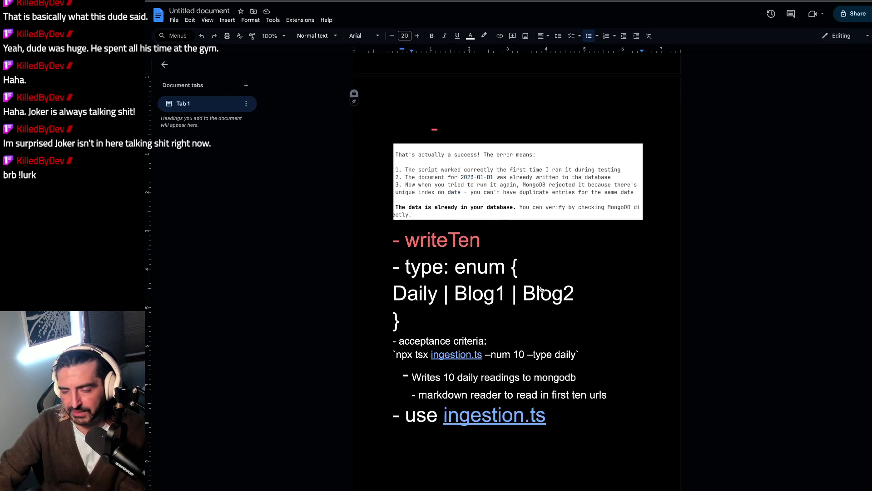
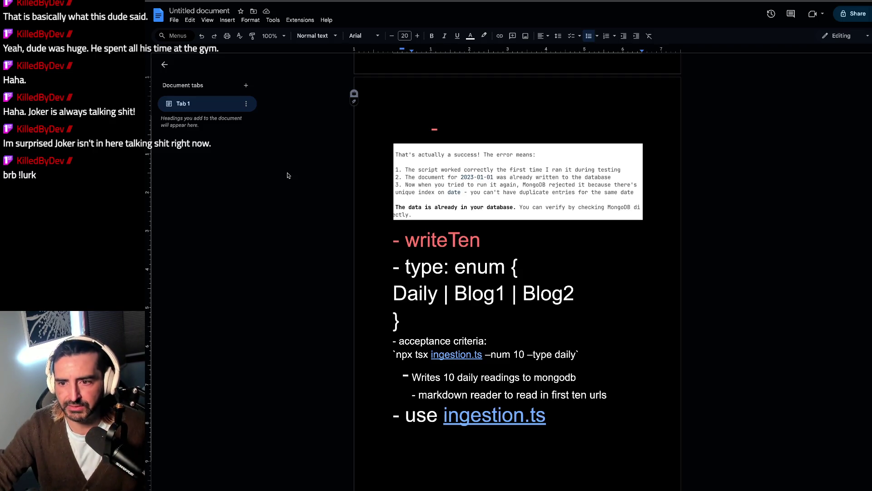
Step: Scroll down to the writeTen section and select part of the ingestion.ts link to preview its target
scroll(438, 206, "down", 1)
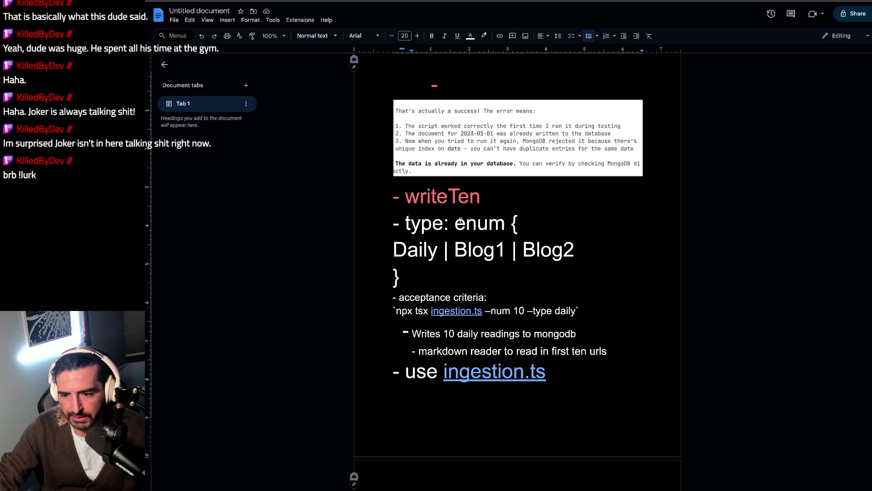
scroll(461, 221, "down", 2)
scroll(460, 220, "down", 1)
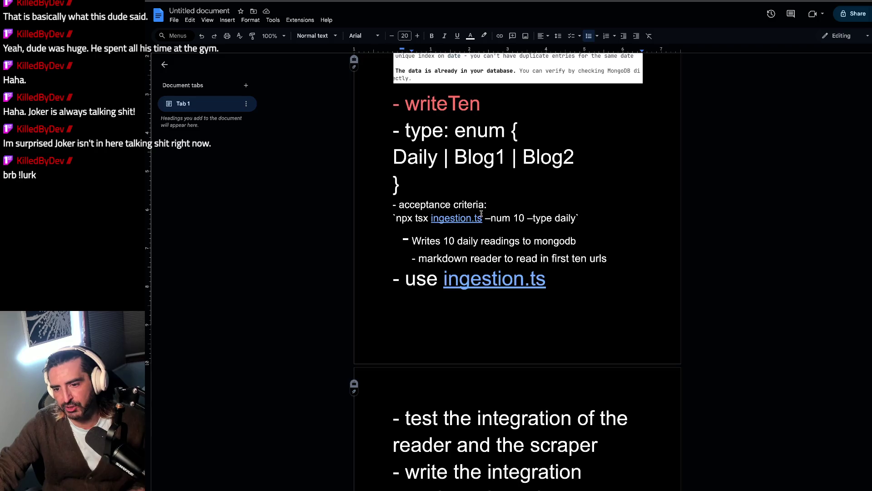
left_click_drag(482, 218, 453, 218)
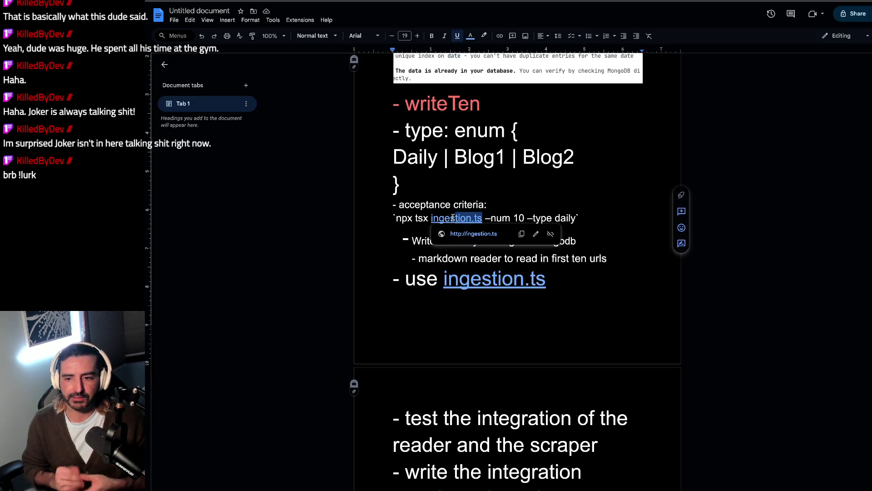
scroll(453, 218, "up", 10)
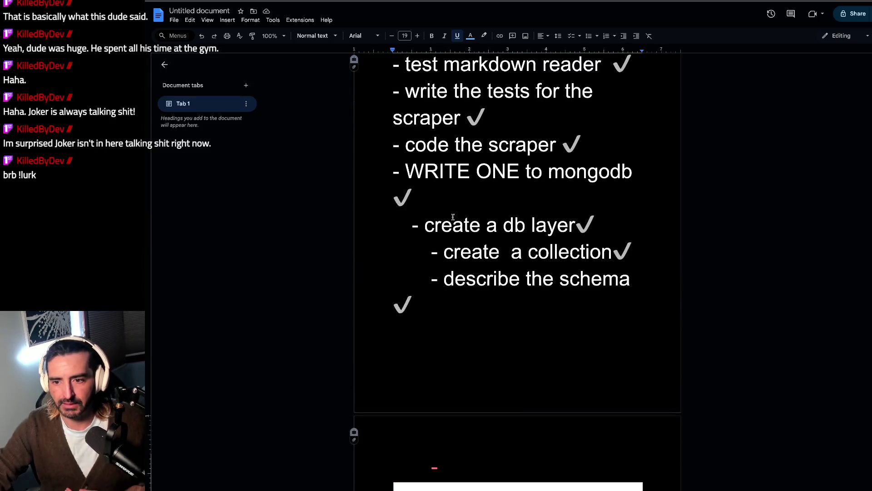
scroll(453, 218, "down", 4)
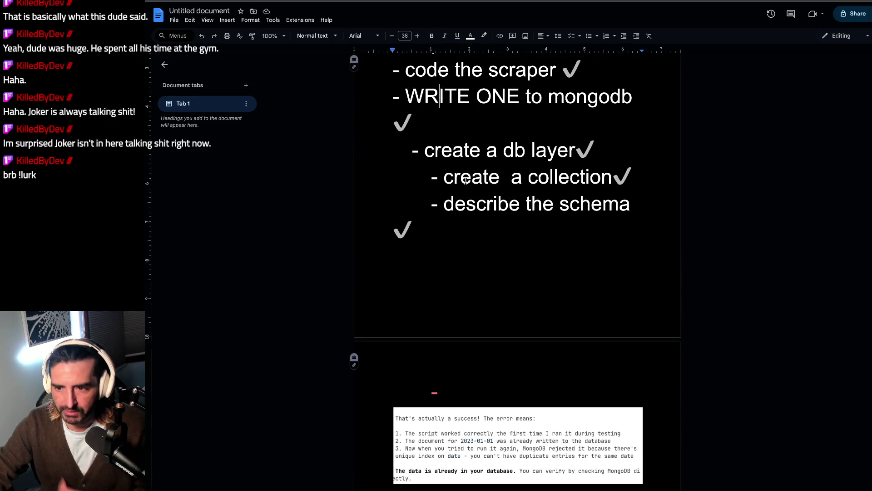
scroll(464, 182, "down", 5)
scroll(465, 182, "down", 1)
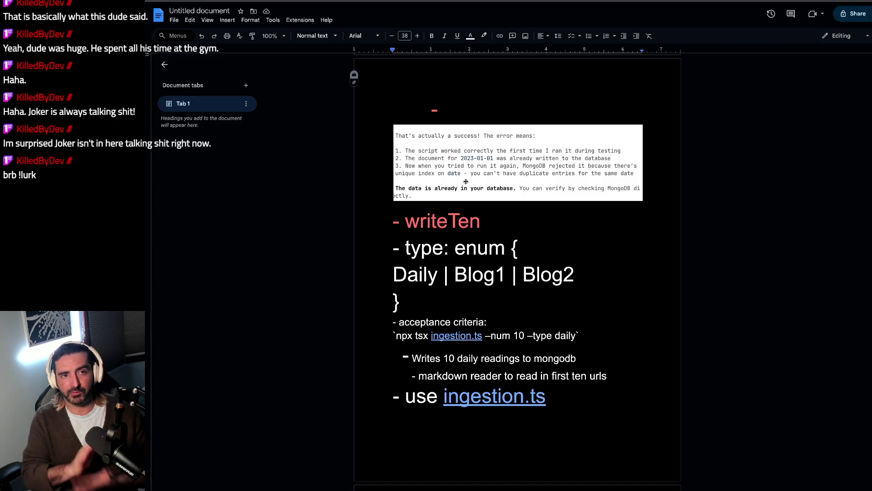
scroll(465, 182, "down", 2)
left_click_drag(402, 258, 488, 251)
left_click(489, 251)
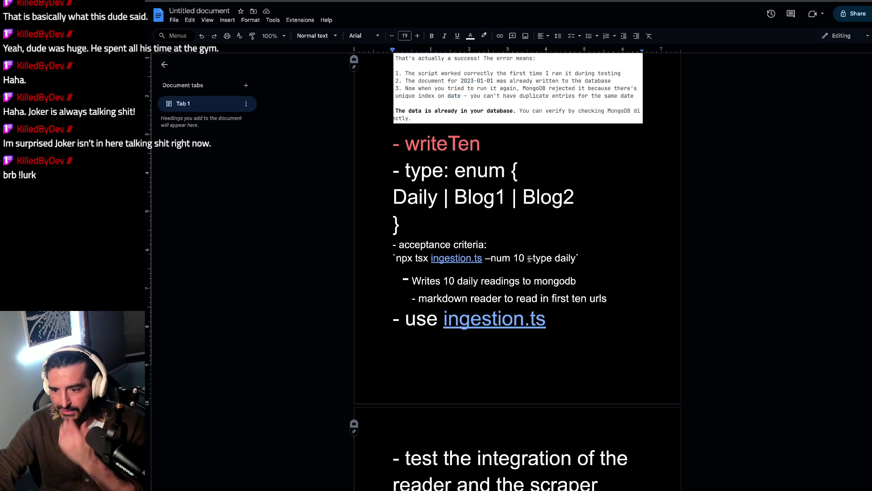
left_click_drag(587, 256, 365, 256)
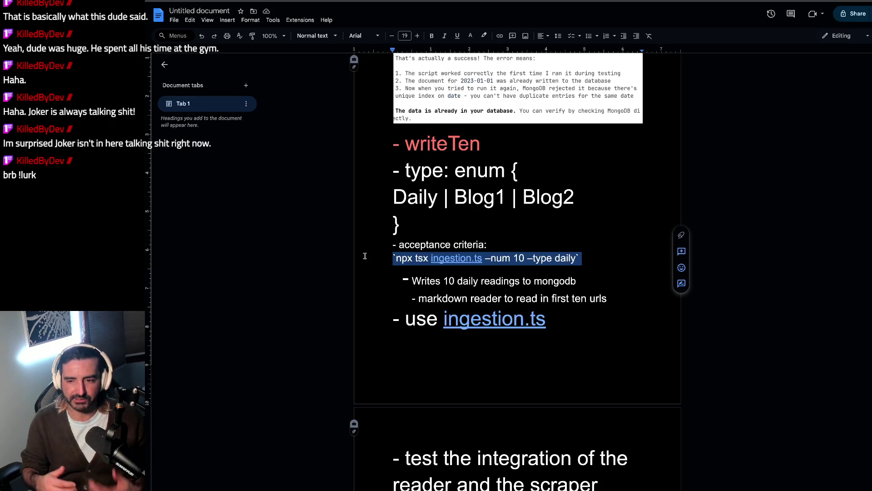
scroll(365, 256, "down", 5)
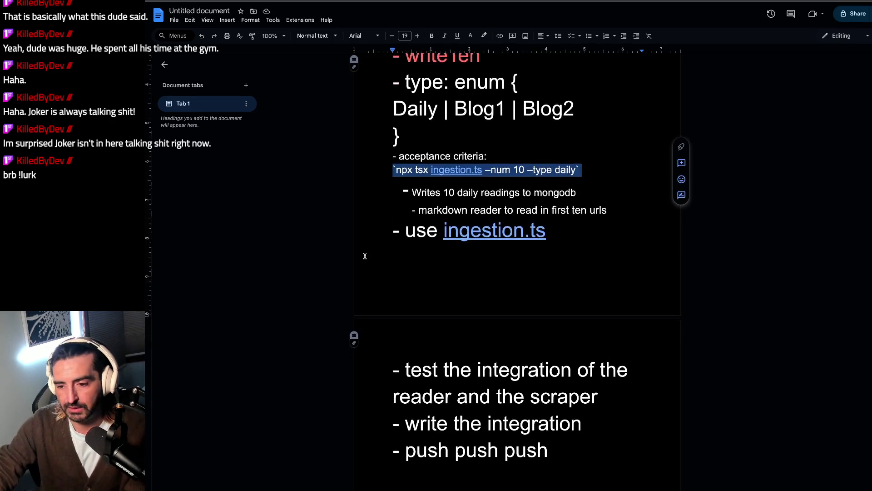
left_click_drag(473, 230, 479, 269)
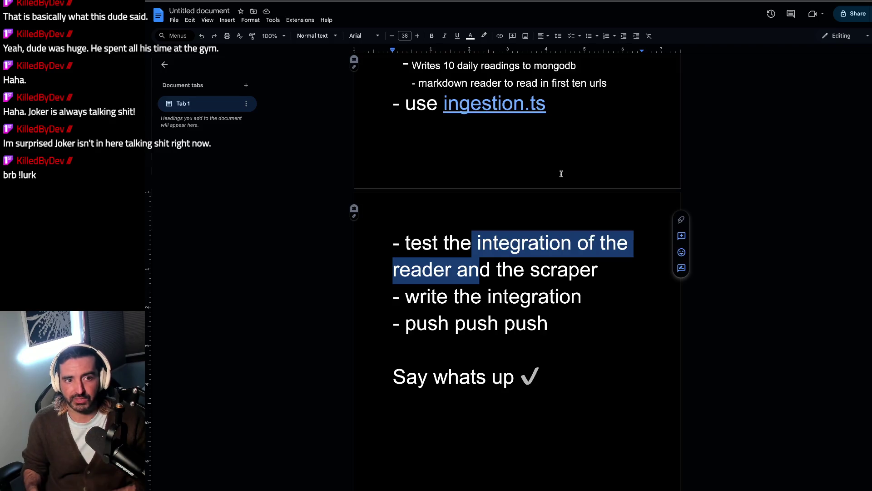
left_click(555, 83)
left_click_drag(551, 104, 433, 101)
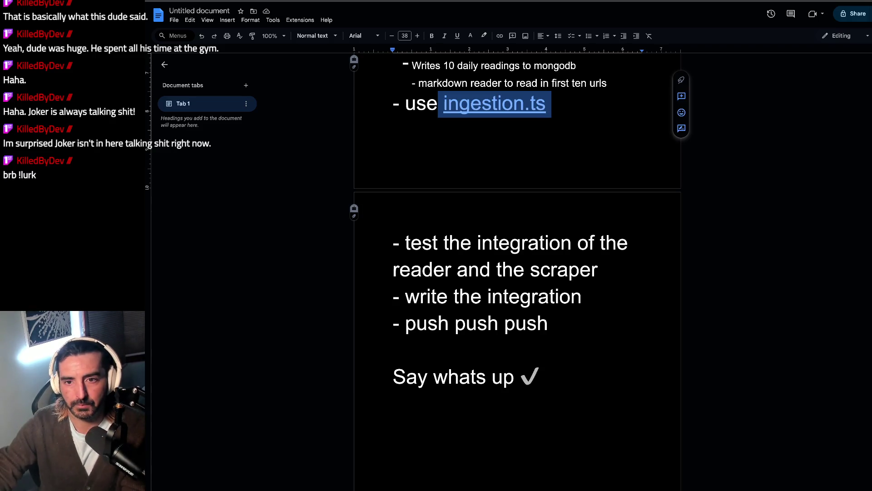
key("alt+Tab")
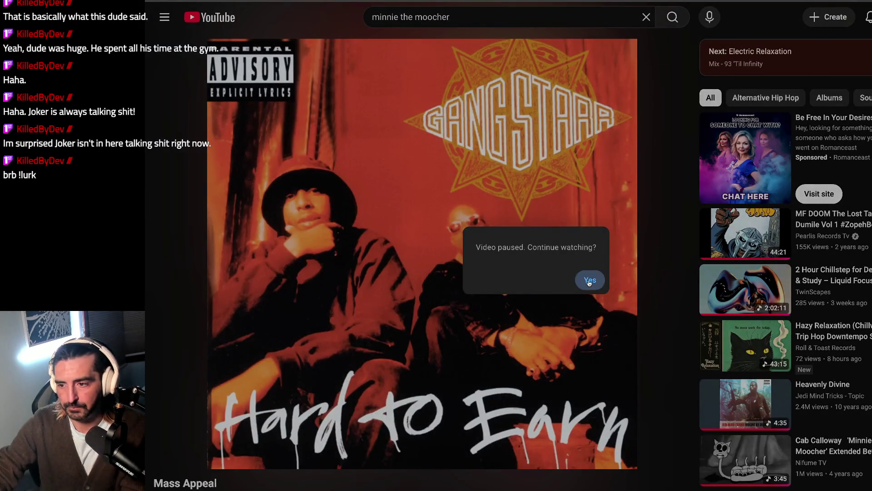
Step: Answer Yes to the 'Video paused. Continue watching?' prompt on the Gang Starr 'Hard to Earn' video
left_click(590, 279)
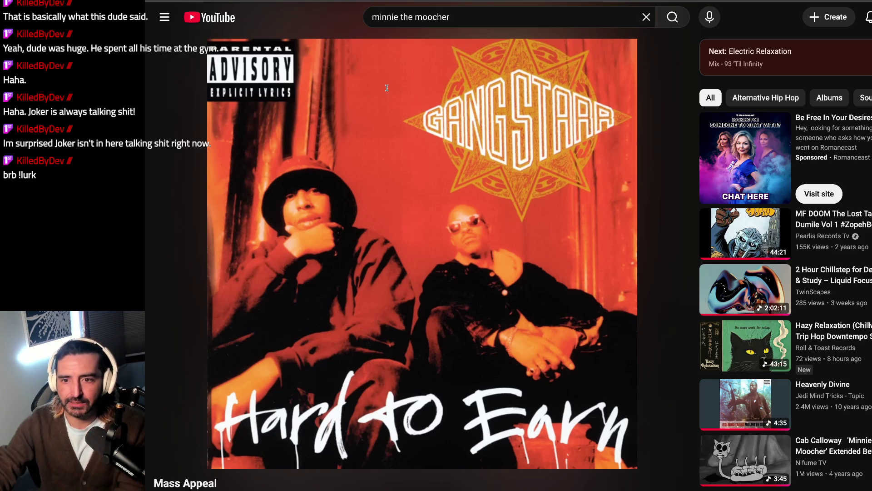
Step: Back in the doc, select the lines from 'Writes 10 daily readings' through '- use', then open a new tab
key("alt+Tab")
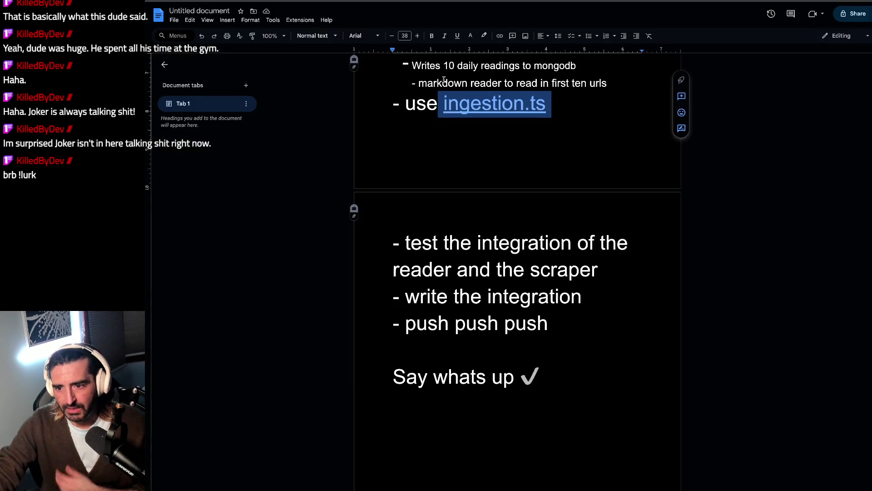
scroll(444, 80, "up", 2)
left_click_drag(430, 142, 434, 204)
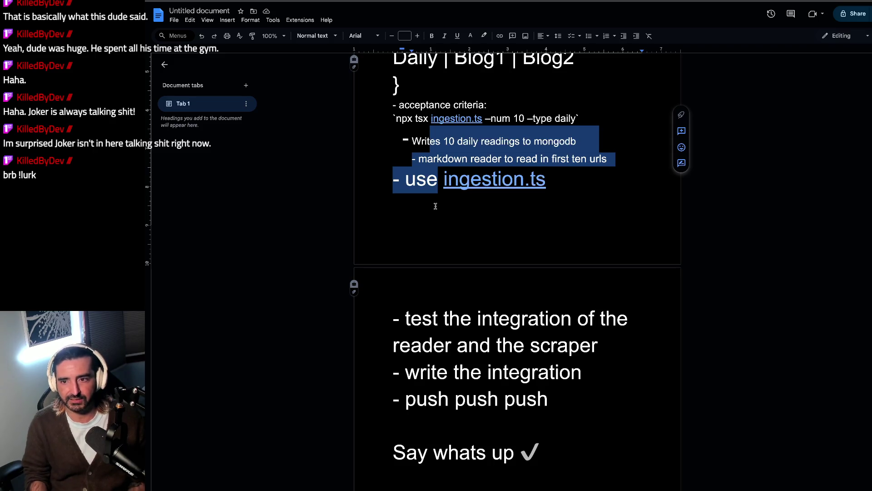
key("alt+Tab")
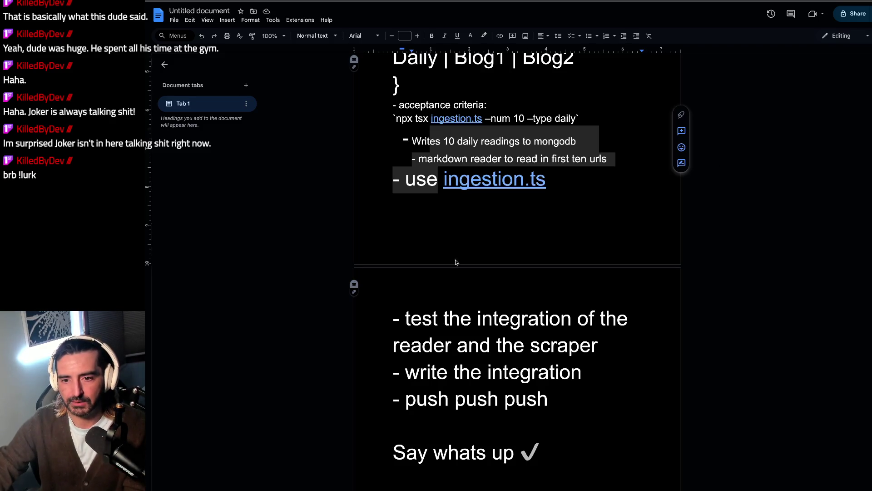
key("ctrl+t")
Step: Paste the local funding app address into the new tab and load it
key("ctrl+v")
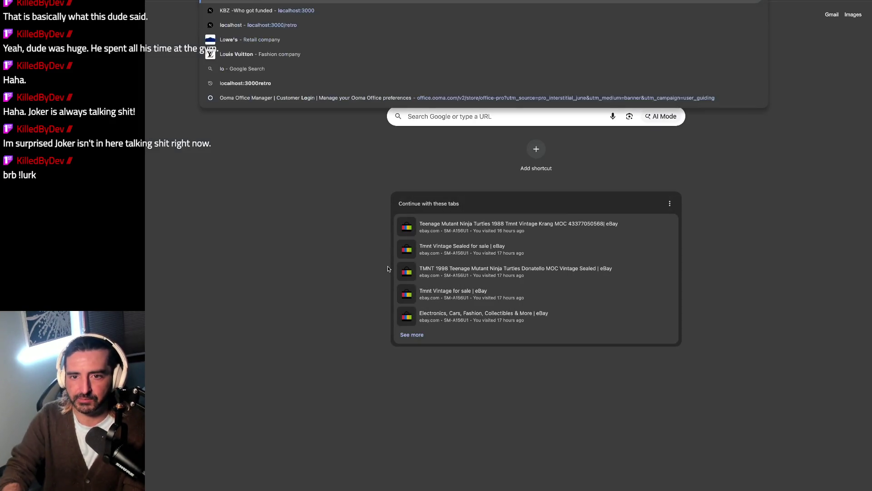
key("Return")
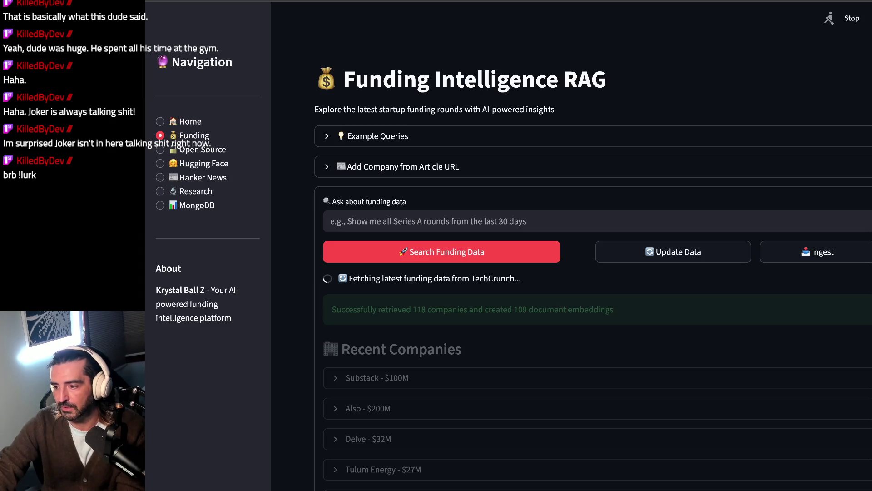
Step: Return to the doc, scroll up to the writeTen screenshot, and select the acceptance criteria lines below the brace
key("alt+Tab")
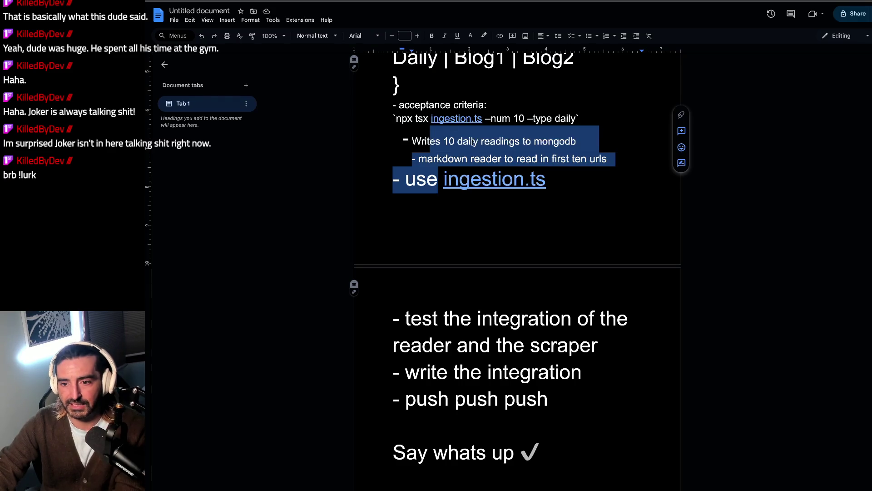
left_click(473, 142)
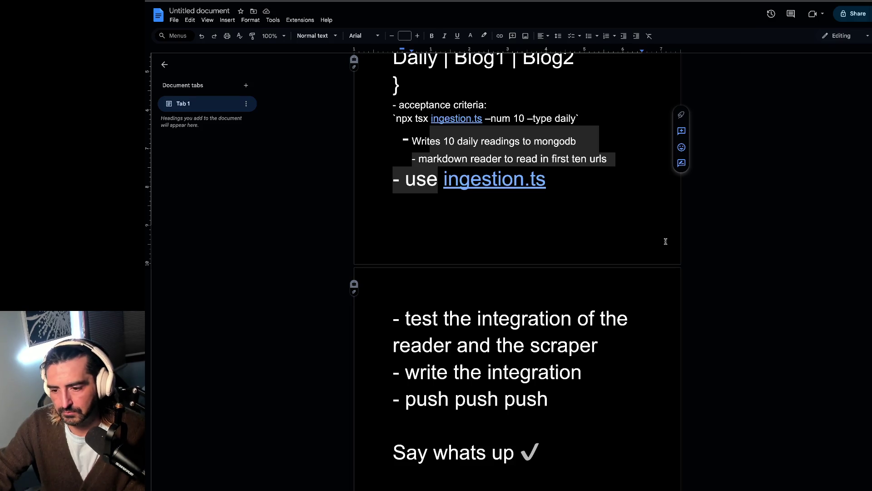
scroll(500, 149, "up", 1)
left_click(499, 148)
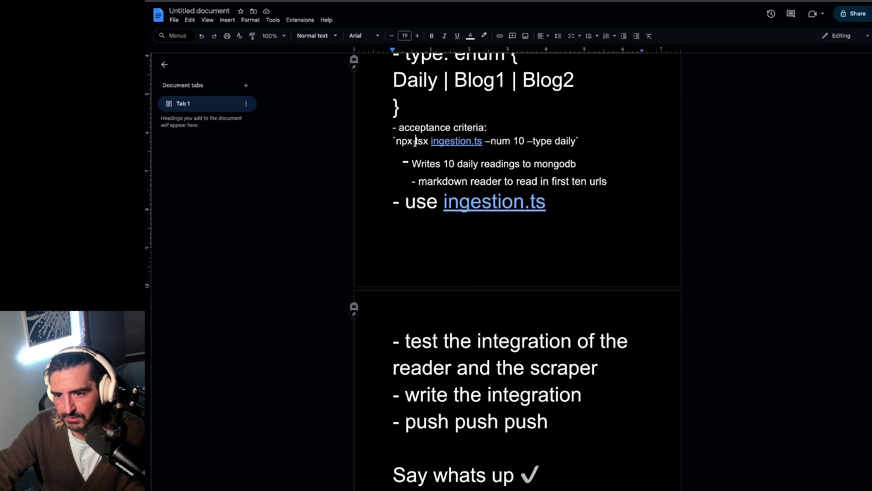
scroll(415, 141, "up", 3)
left_click(406, 149)
mouse_move(431, 252)
left_mouse_down()
mouse_move(489, 293)
mouse_move(405, 328)
left_mouse_up()
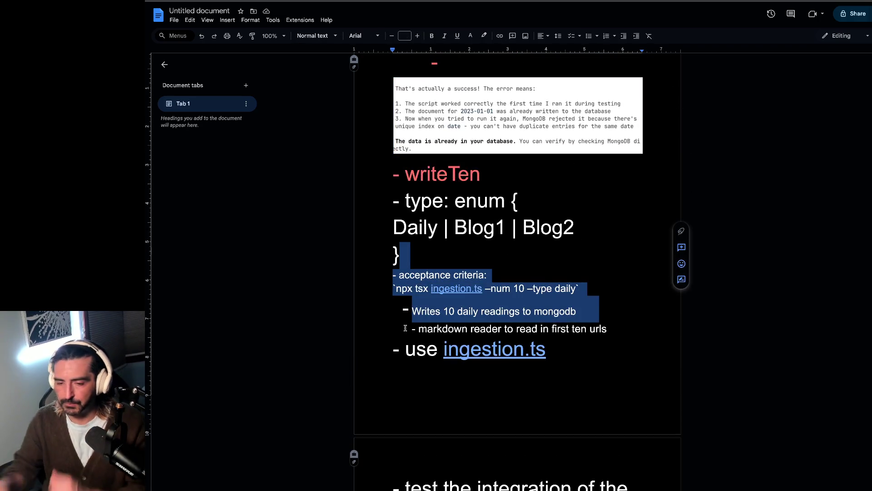
Step: Select the whole `npx tsx ingestion.ts –num 10 –type daily` line and delete it, leaving an empty line
left_click_drag(579, 290, 355, 290)
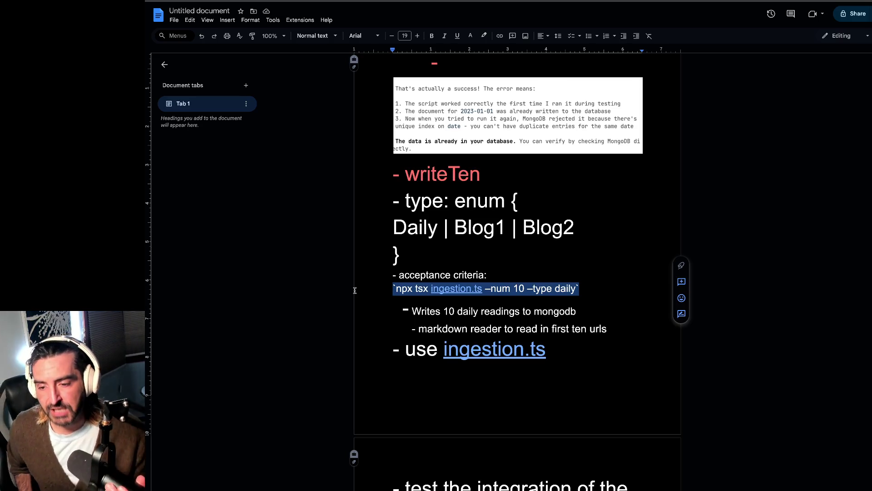
key("BackSpace")
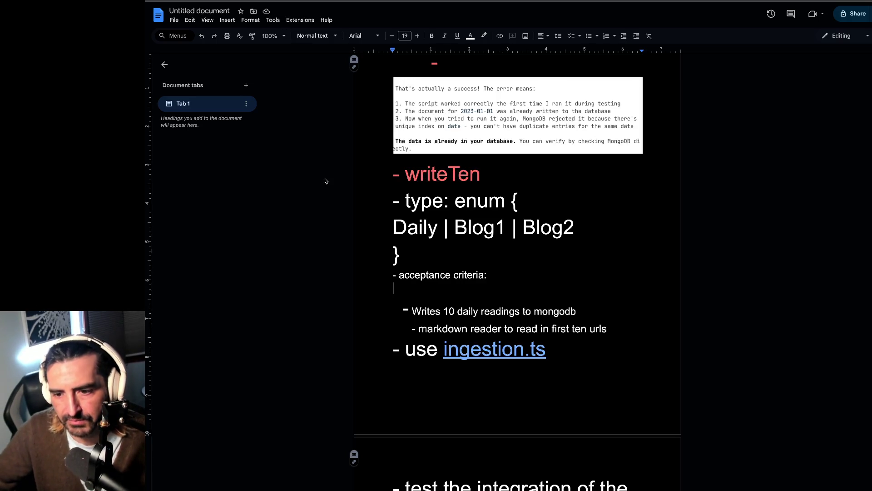
Step: Paste the command line back under acceptance criteria and select its `–num 10 –type daily` arguments
key("ctrl+v")
left_click(494, 289)
left_click_drag(496, 289, 573, 289)
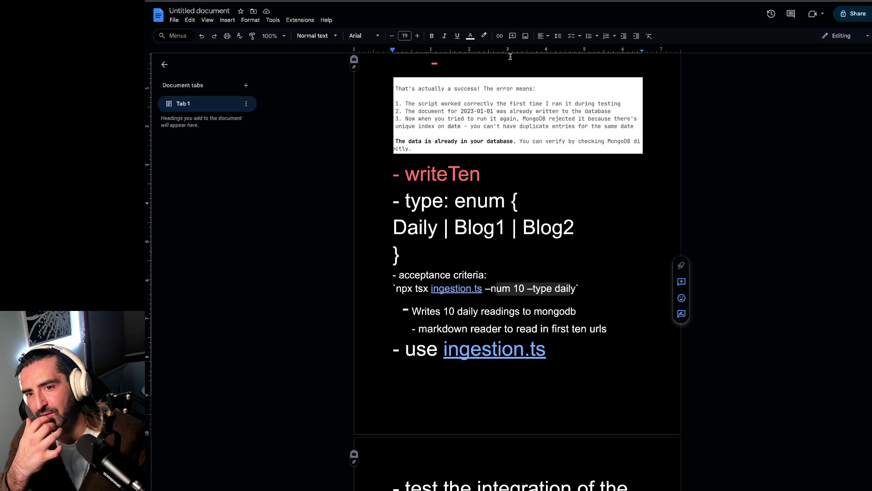
scroll(492, 145, "up", 10)
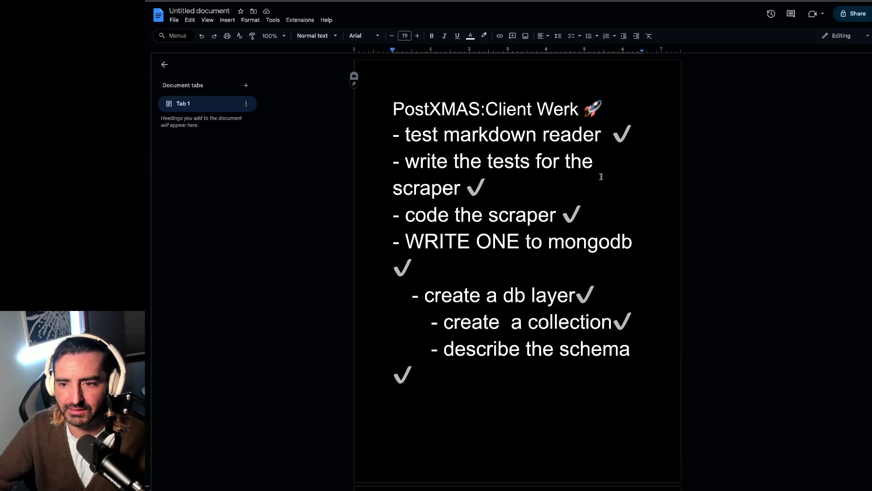
Step: Select the first two PostXMAS:Client Werk checklist items, then click back into the document
left_click_drag(410, 135, 423, 181)
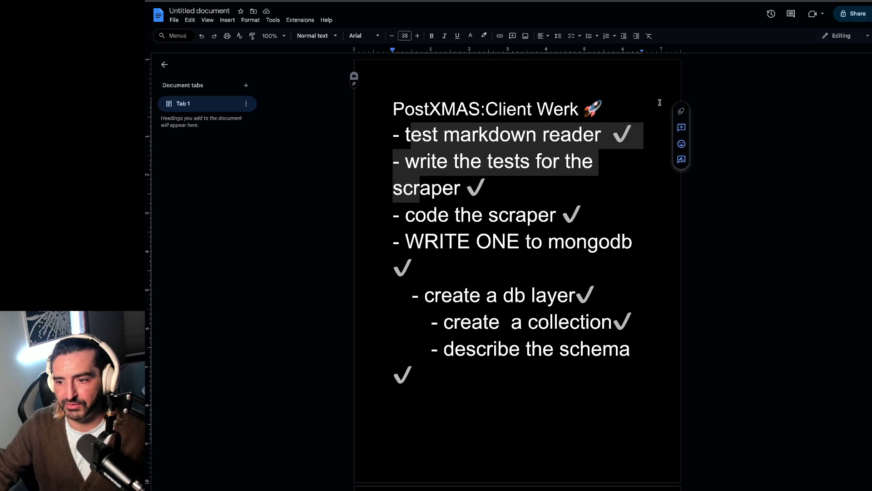
left_click(234, 144)
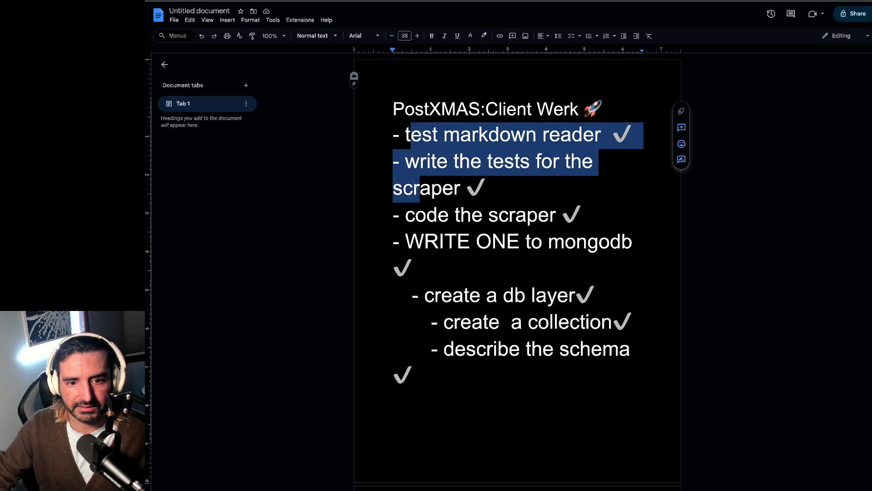